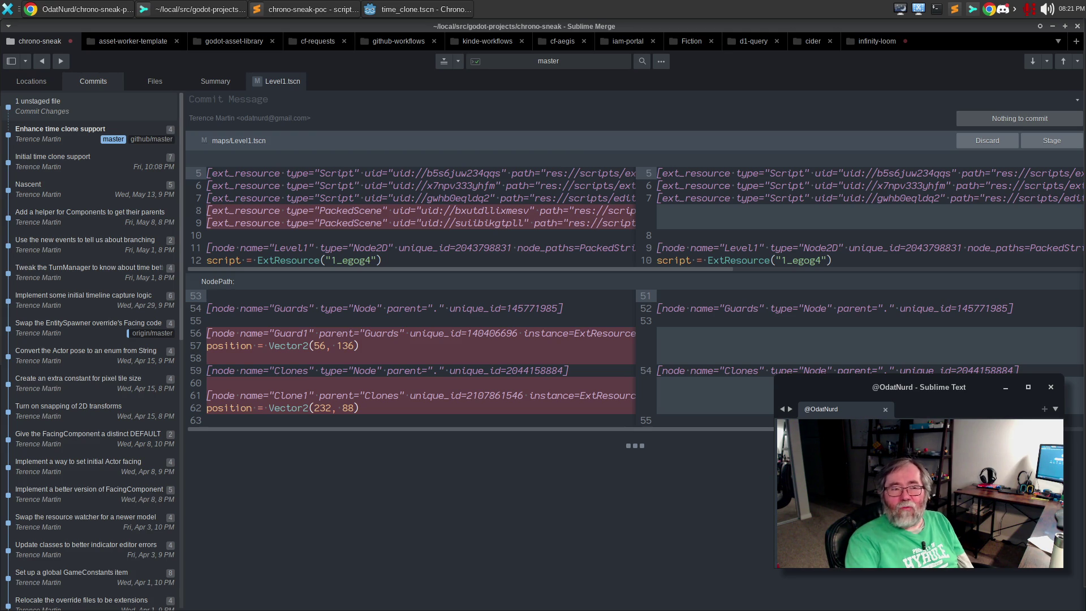
# Step: Switch from Sublime Merge to the Godot editor, which shows the actor.gd script
pyautogui.click(415, 9)
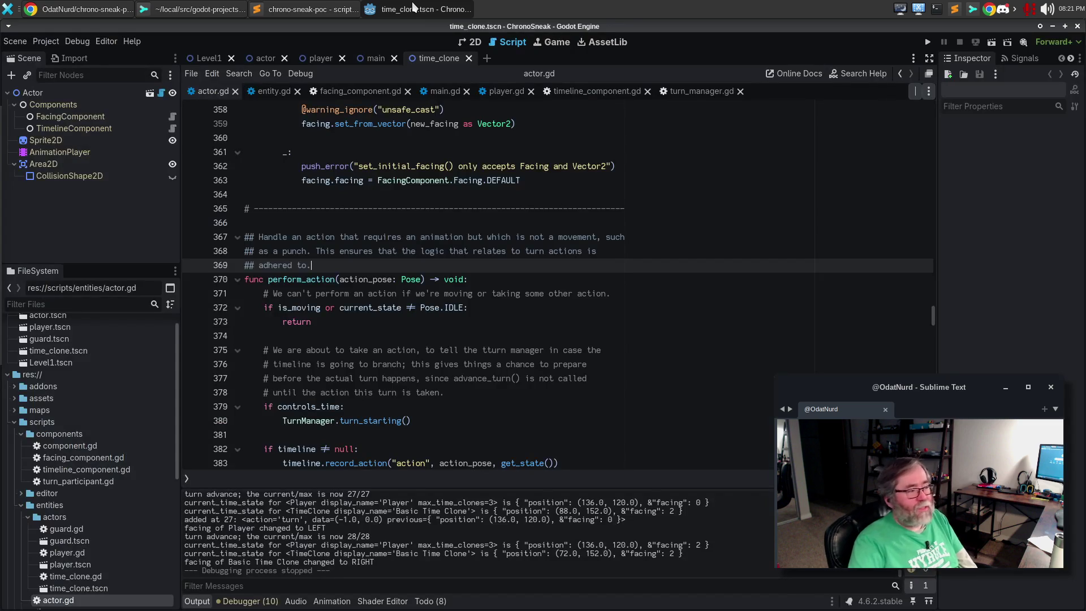
# Step: Run the ChronoSneak project with F5 and move the game window up and left
pyautogui.click(378, 208)
pyautogui.press('F5')
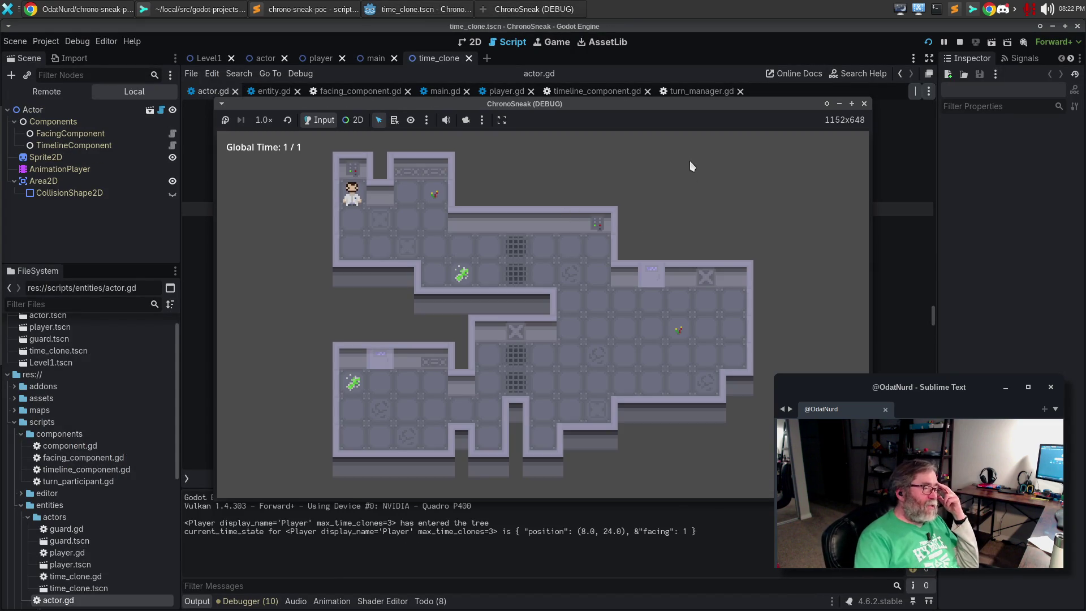
pyautogui.moveTo(681, 103); pyautogui.dragTo(599, 92)
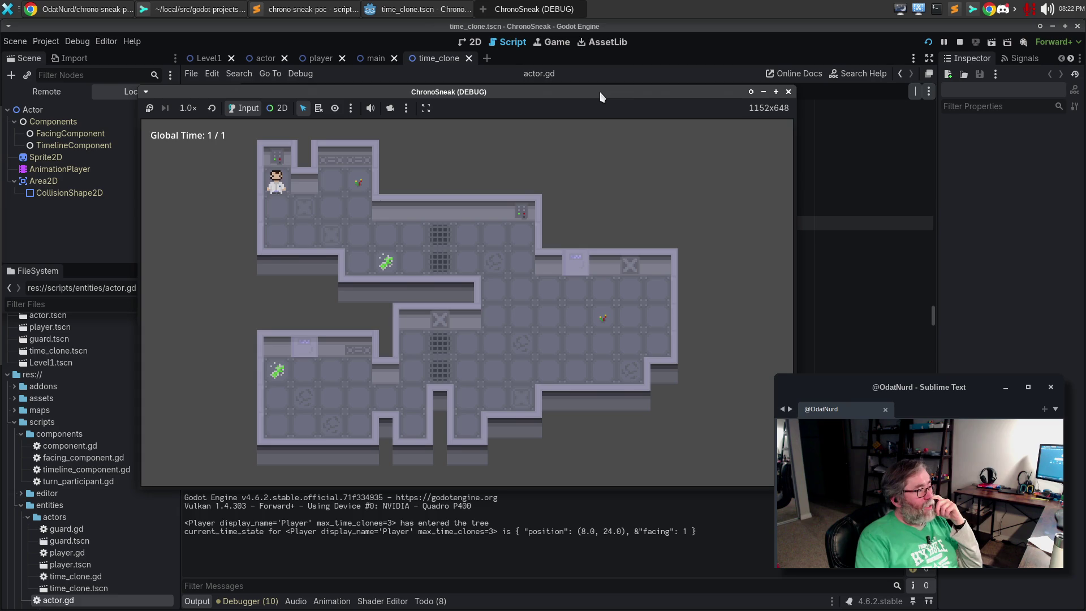
# Step: Walk the player down and right through the level to global time 18
pyautogui.press('Down')
pyautogui.press('Down')
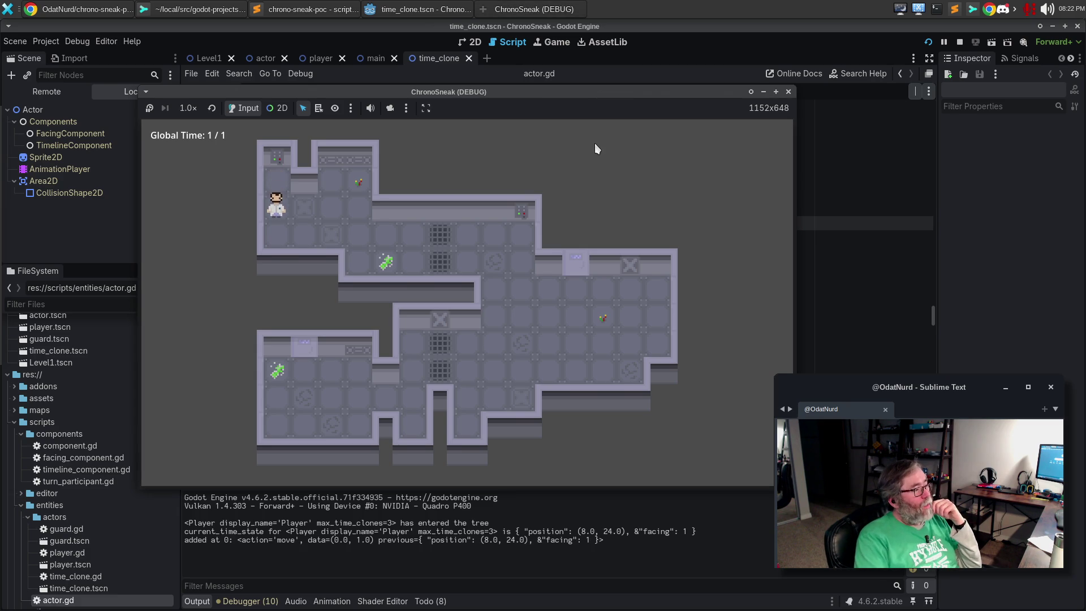
pyautogui.press('Right')
pyautogui.press('Right')
pyautogui.press('Right')
pyautogui.press('Right')
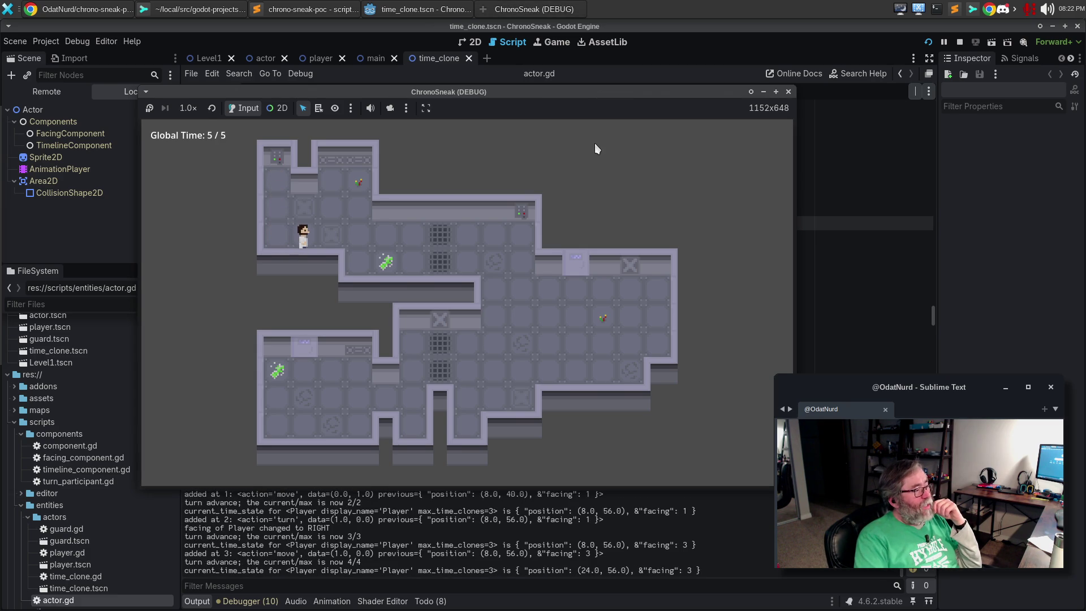
pyautogui.press('Down')
pyautogui.press('Down')
pyautogui.press('Right')
pyautogui.press('Right')
pyautogui.press('Right')
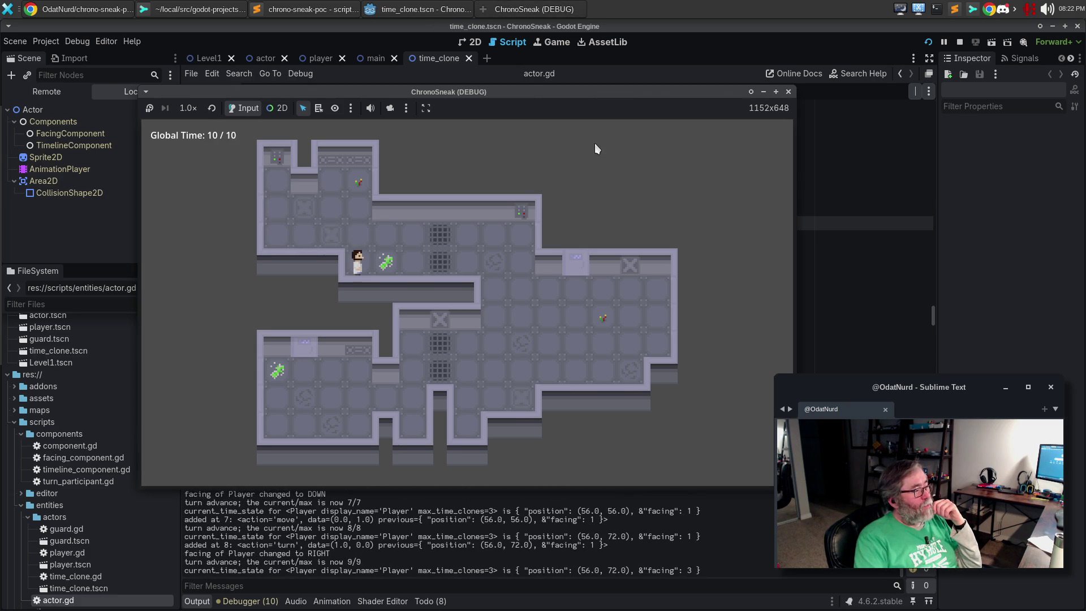
pyautogui.press('Right')
pyautogui.press('Right')
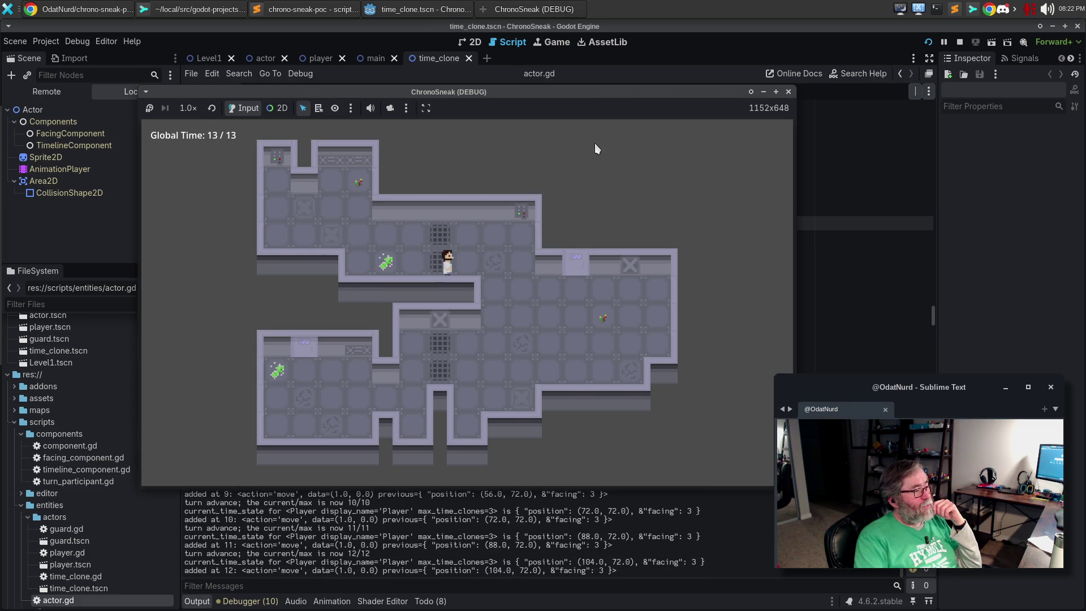
pyautogui.press('Down')
pyautogui.press('Down')
pyautogui.press('Down')
pyautogui.press('Down')
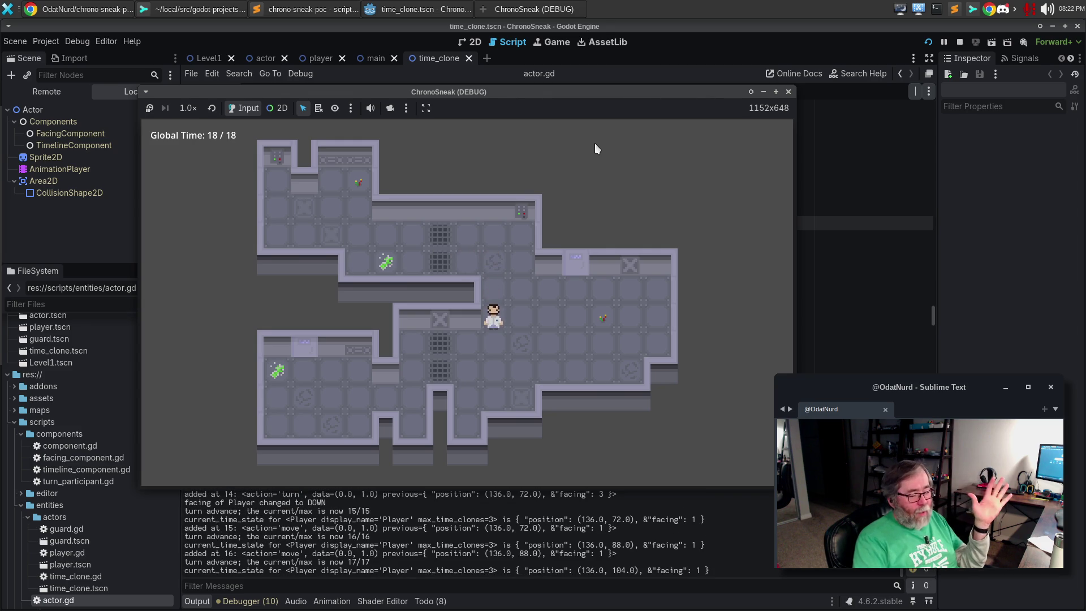
# Step: Rewind to 3/18, branch to spawn a time clone, then step the player right
pyautogui.press('z')
pyautogui.press('z')
pyautogui.press('z')
pyautogui.press('z')
pyautogui.press('z')
pyautogui.press('z')
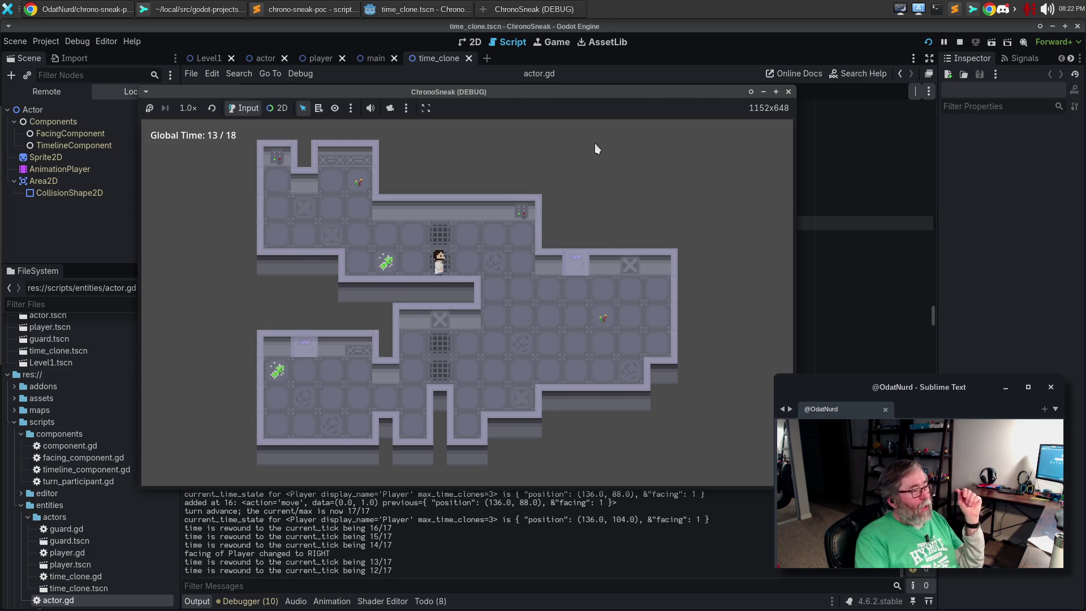
pyautogui.press('z')
pyautogui.press('z')
pyautogui.press('z')
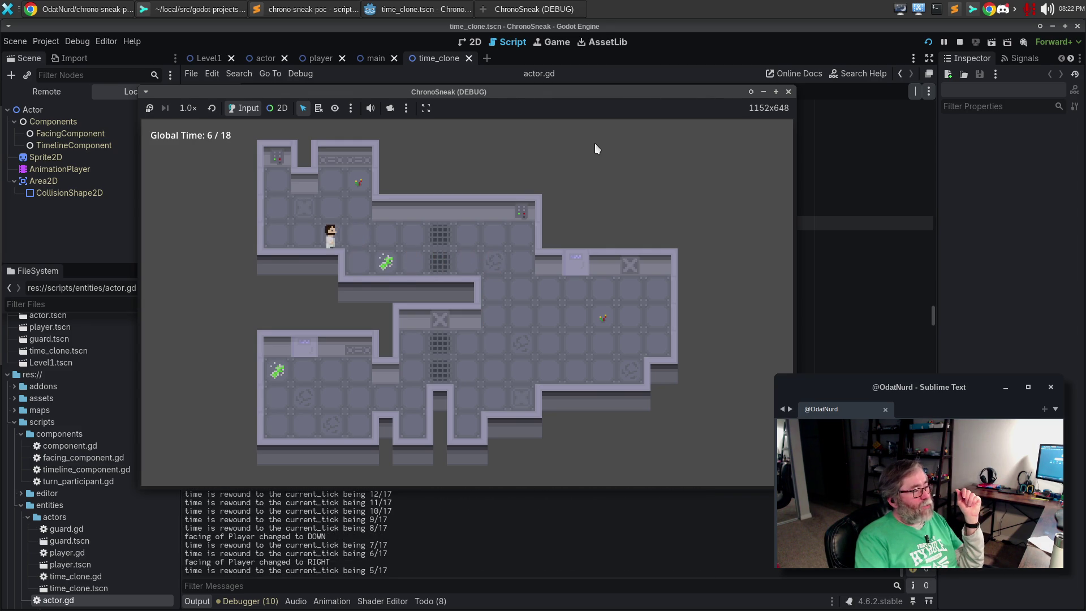
pyautogui.press('z')
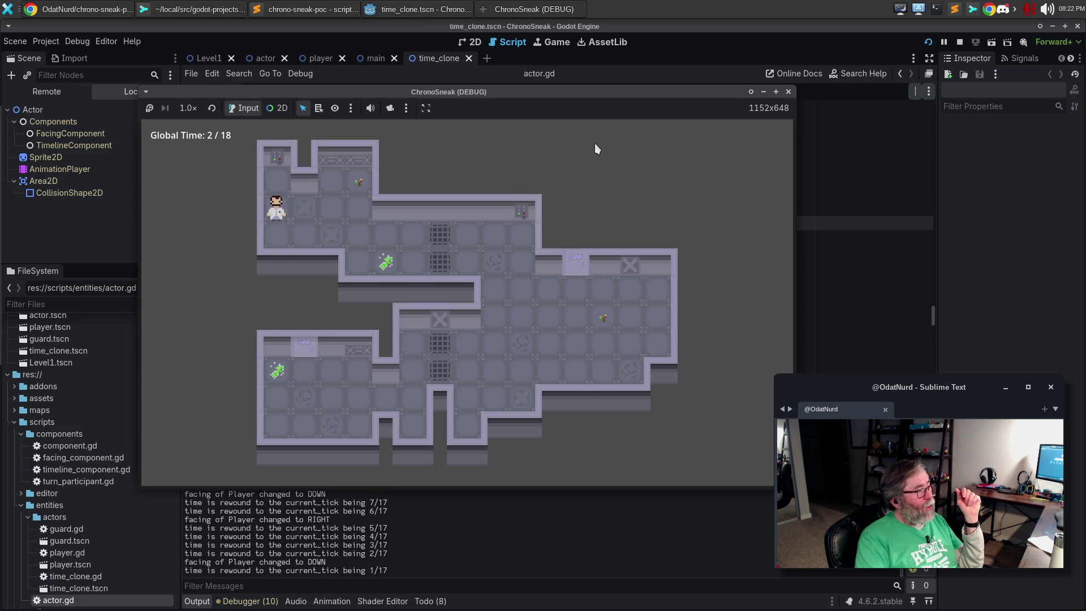
pyautogui.press('b')
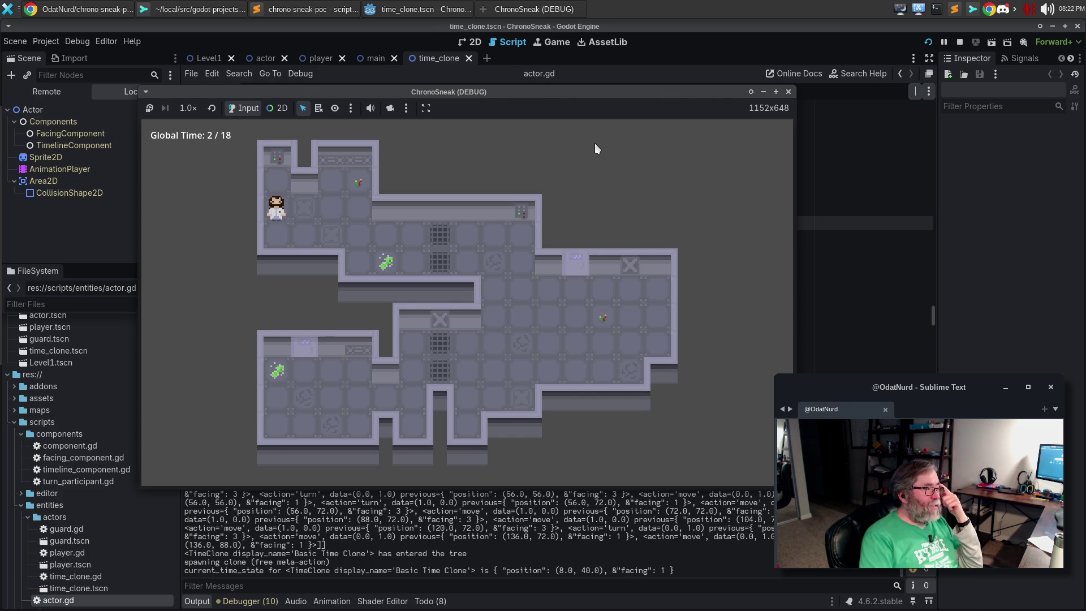
pyautogui.press('Right')
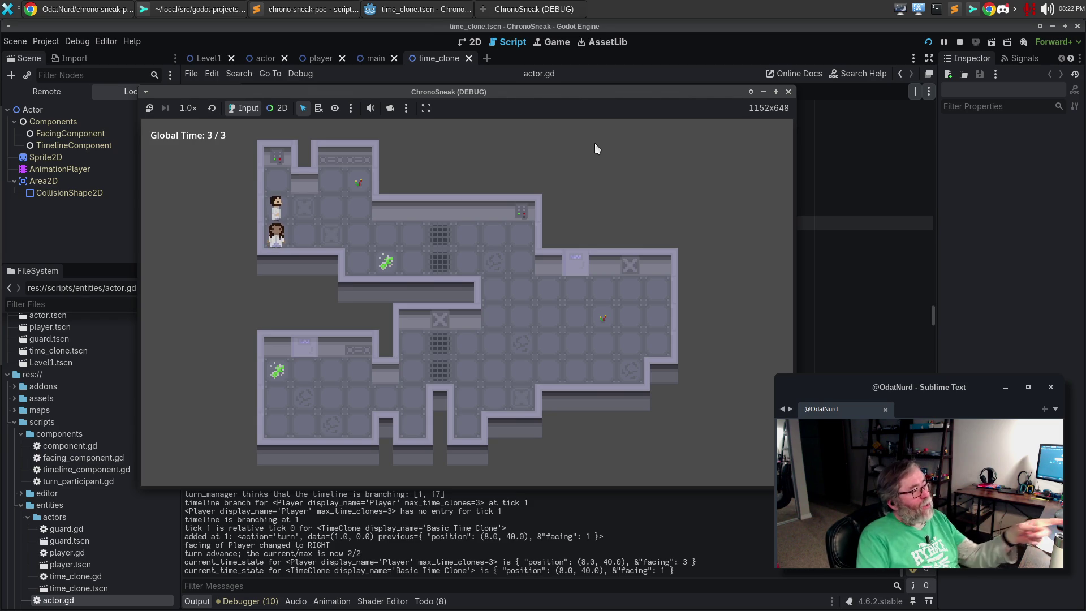
pyautogui.press('Right')
pyautogui.press('Right')
pyautogui.press('Right')
pyautogui.press('Right')
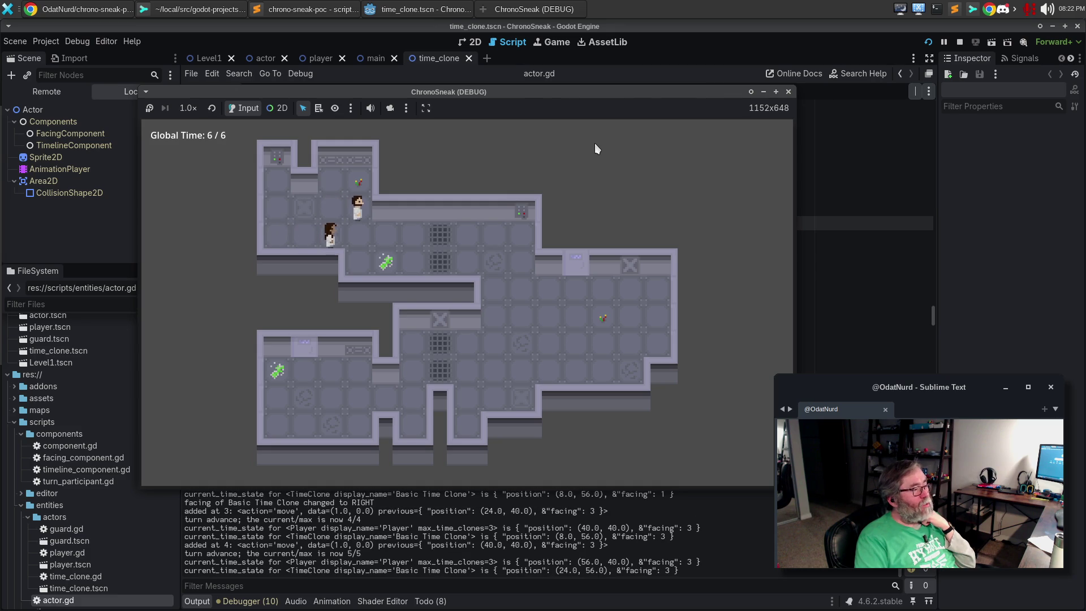
# Step: Walk the player down and four tiles right beside the replaying clone, then rewind to 11/18
pyautogui.press('Down')
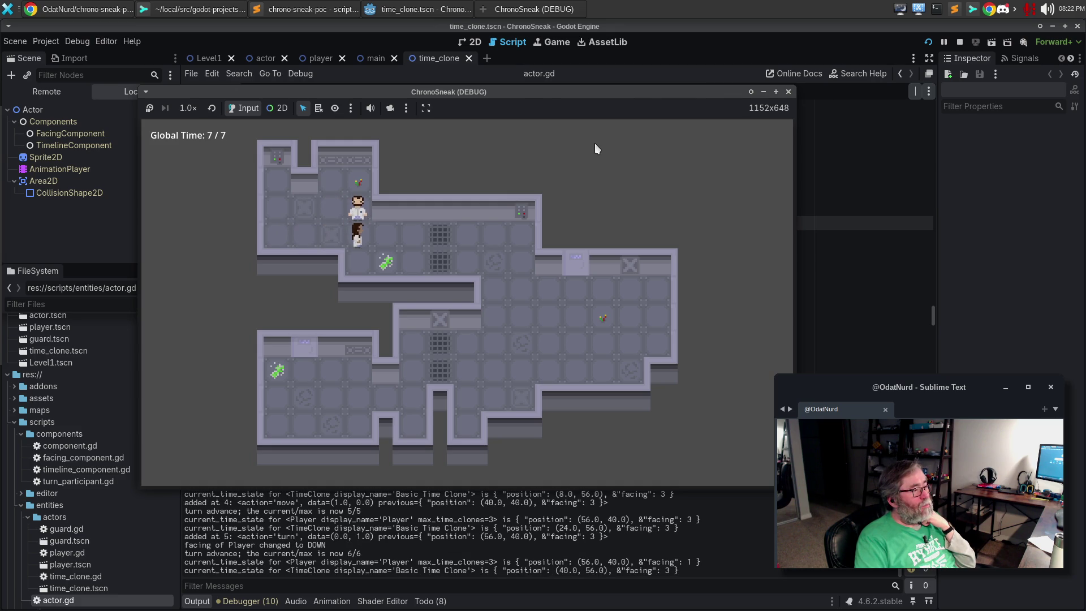
pyautogui.press('Right')
pyautogui.press('Right')
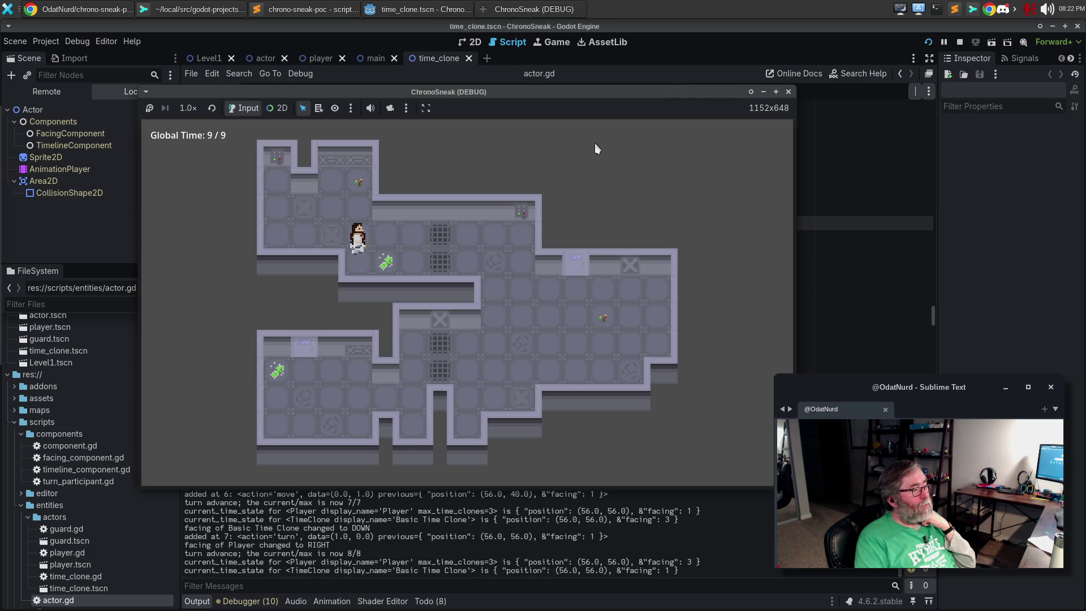
pyautogui.press('Right')
pyautogui.press('Right')
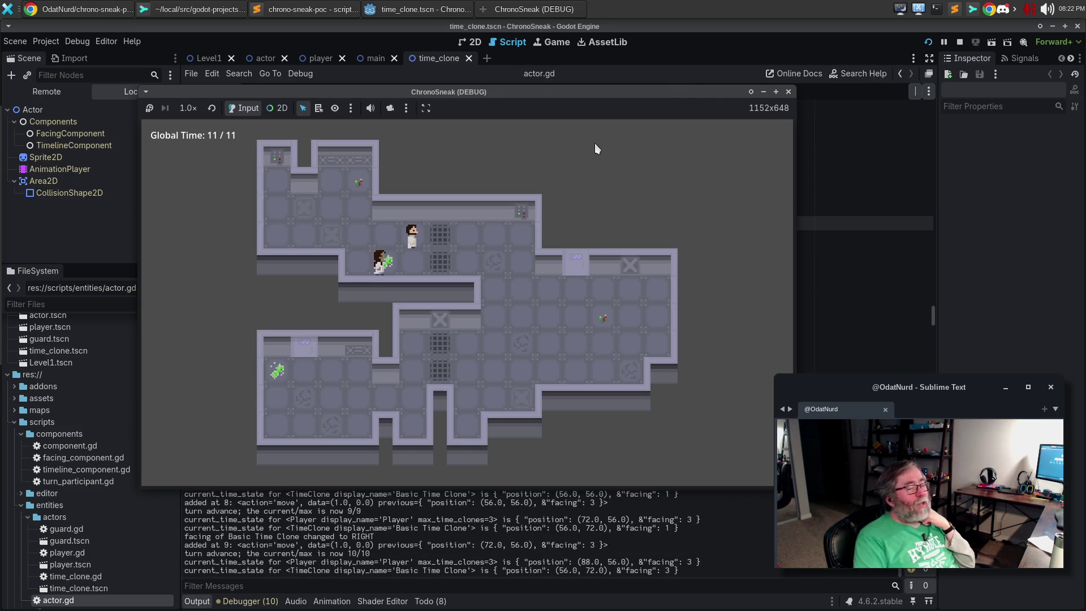
pyautogui.press('Right')
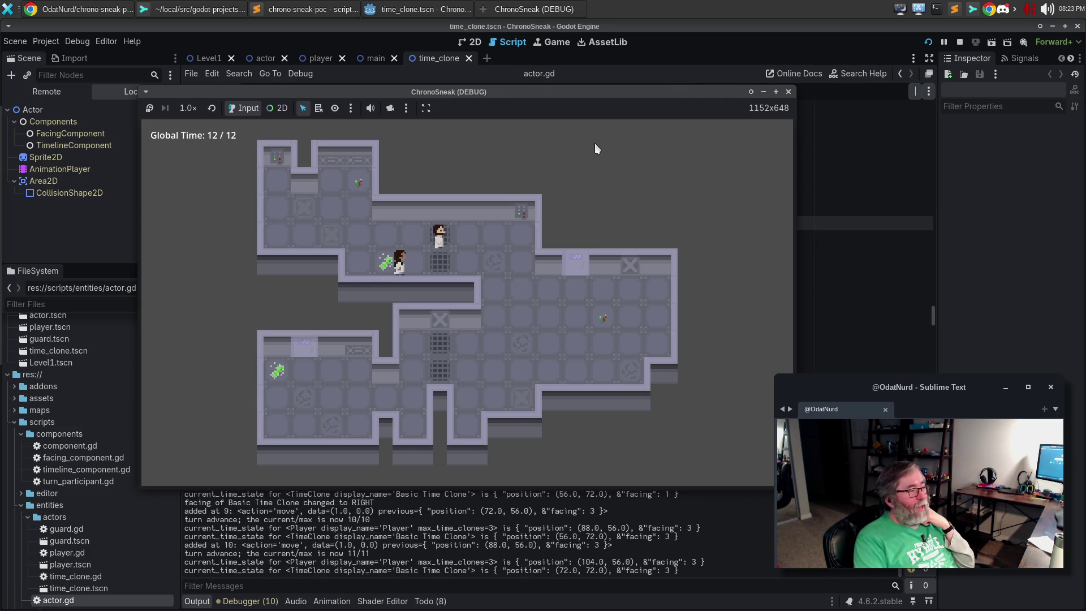
pyautogui.press('Right')
pyautogui.press('Right')
pyautogui.press('Down')
pyautogui.press('Down')
pyautogui.press('Down')
pyautogui.press('Down')
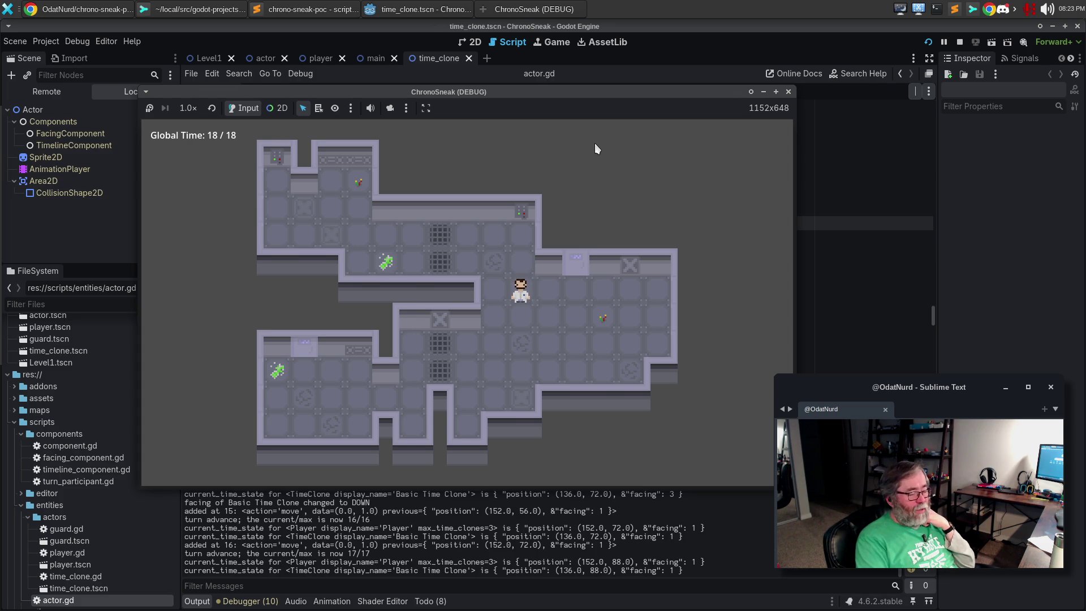
pyautogui.press('z')
pyautogui.press('z')
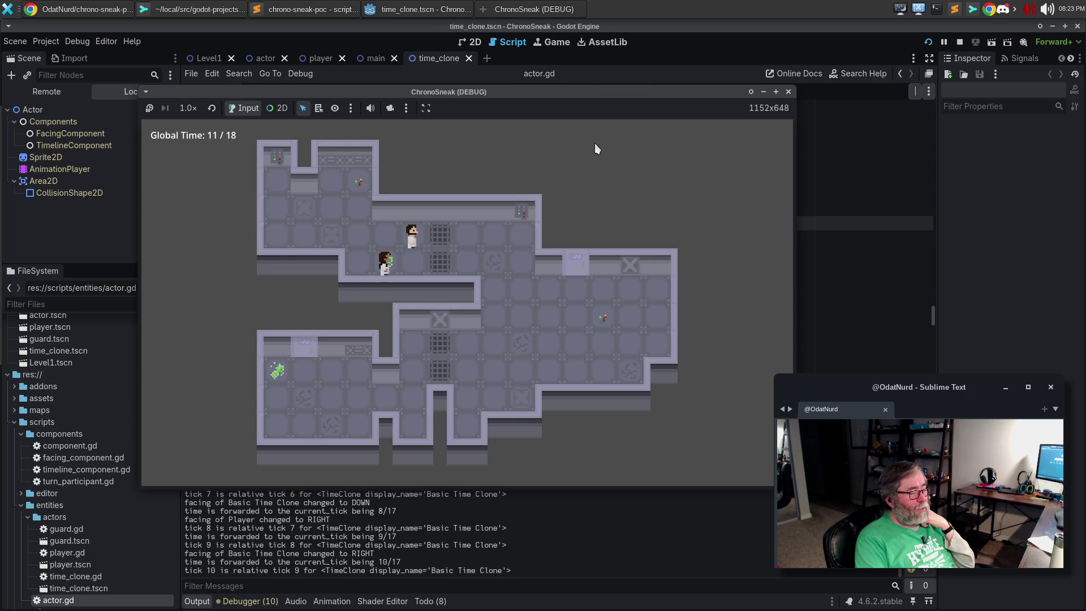
# Step: Branch again at 11/18, then walk the player left, up and into the top-left room
pyautogui.press('c')
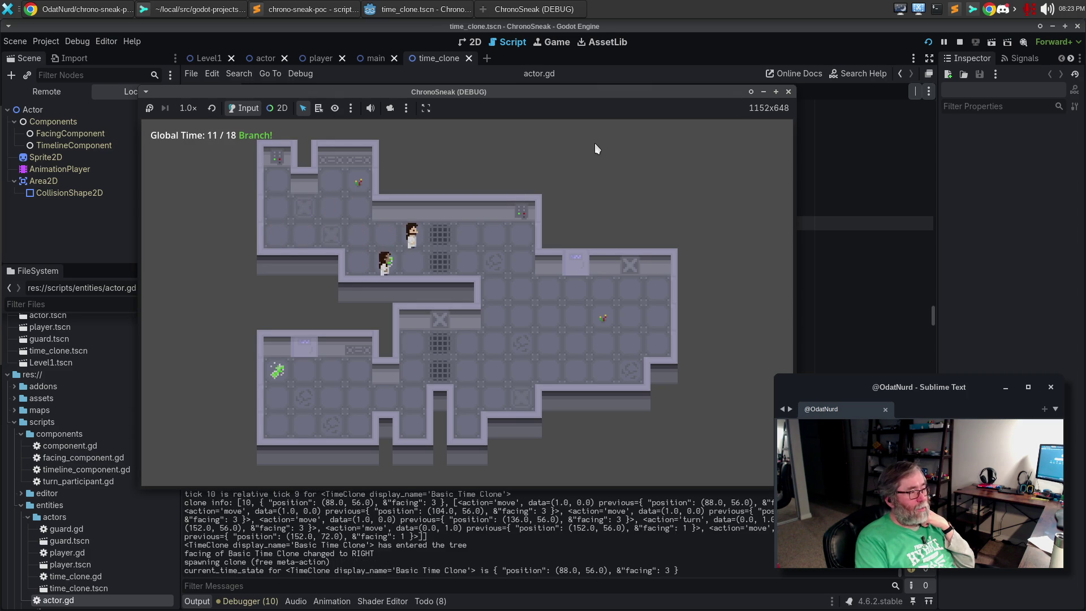
pyautogui.press('Left')
pyautogui.press('Left')
pyautogui.press('Up')
pyautogui.press('Up')
pyautogui.press('Up')
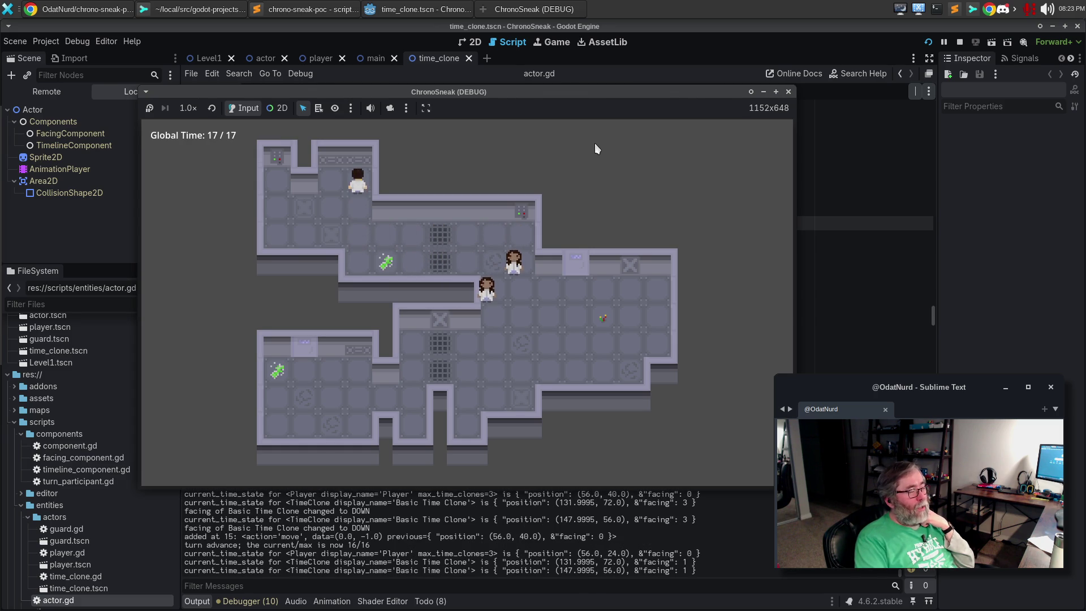
pyautogui.press('Left')
pyautogui.press('Left')
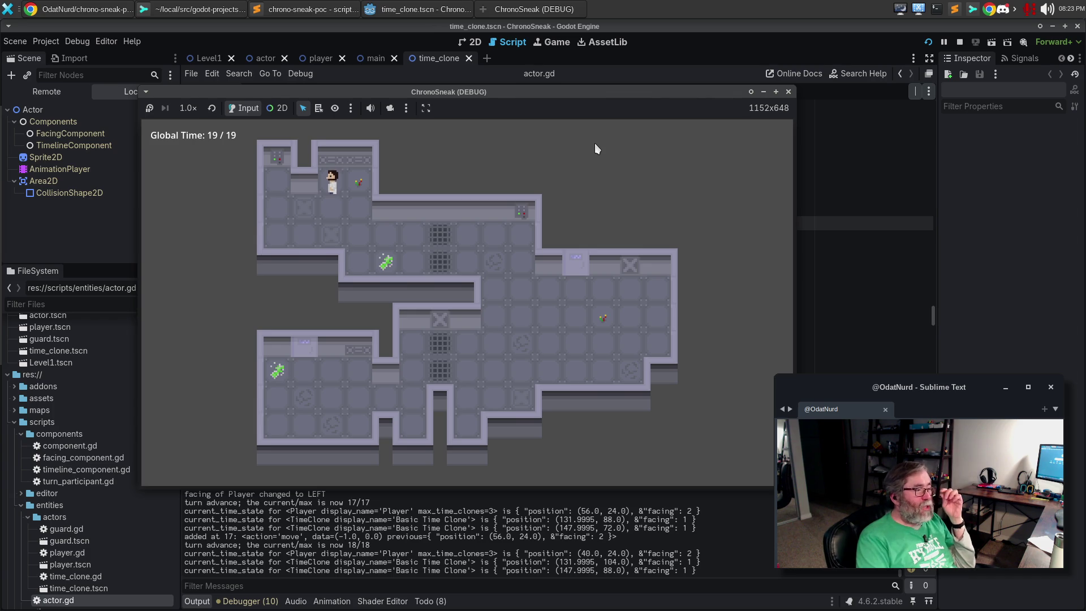
pyautogui.press('Down')
pyautogui.press('Down')
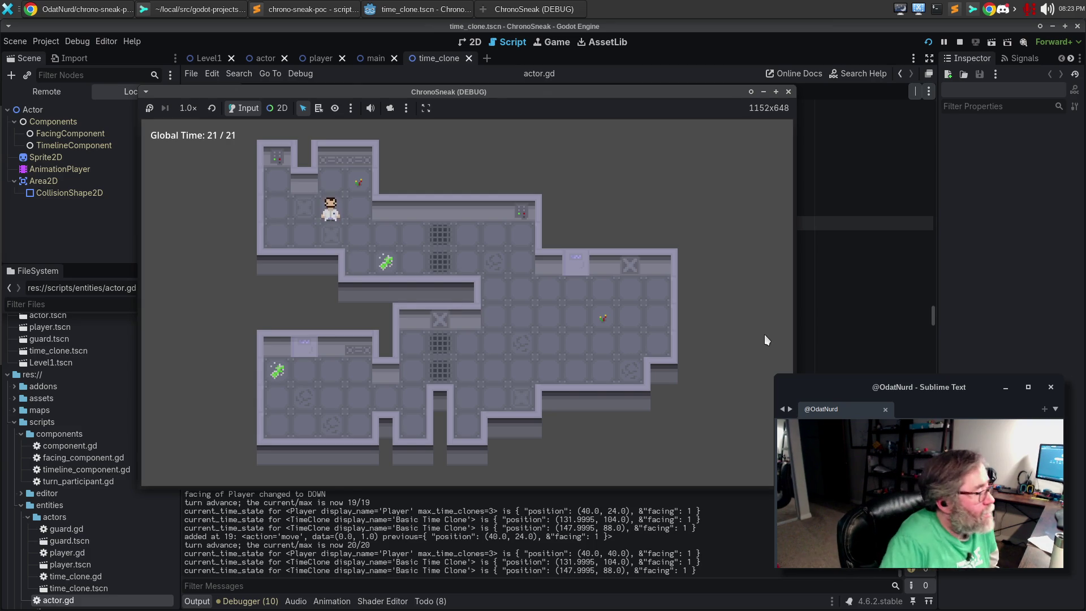
# Step: Walk the player down, right and back left, ending facing right
pyautogui.press('Down')
pyautogui.press('Right')
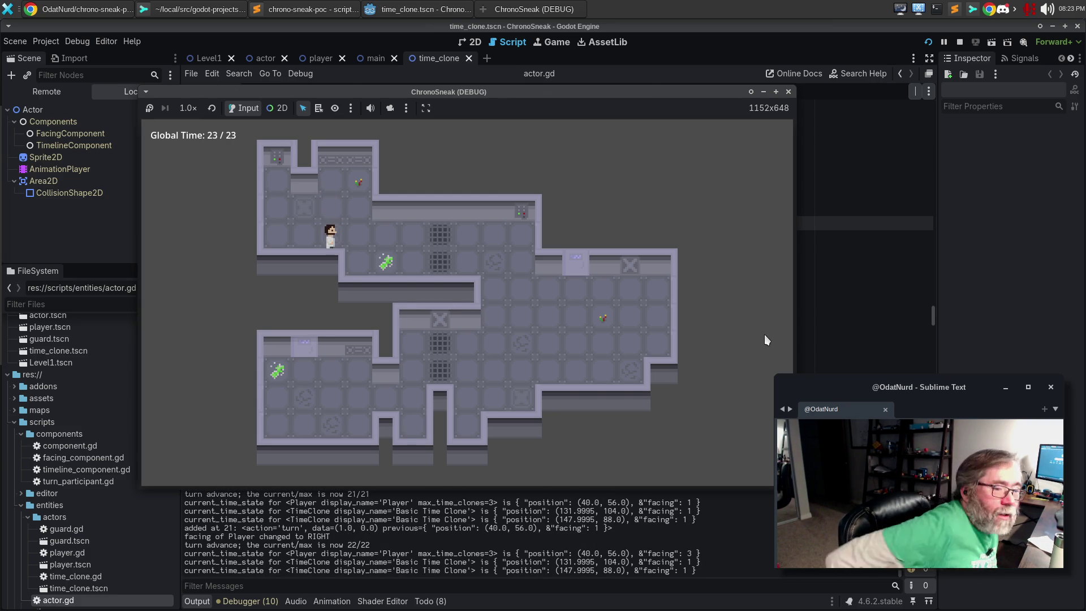
pyautogui.press('Right')
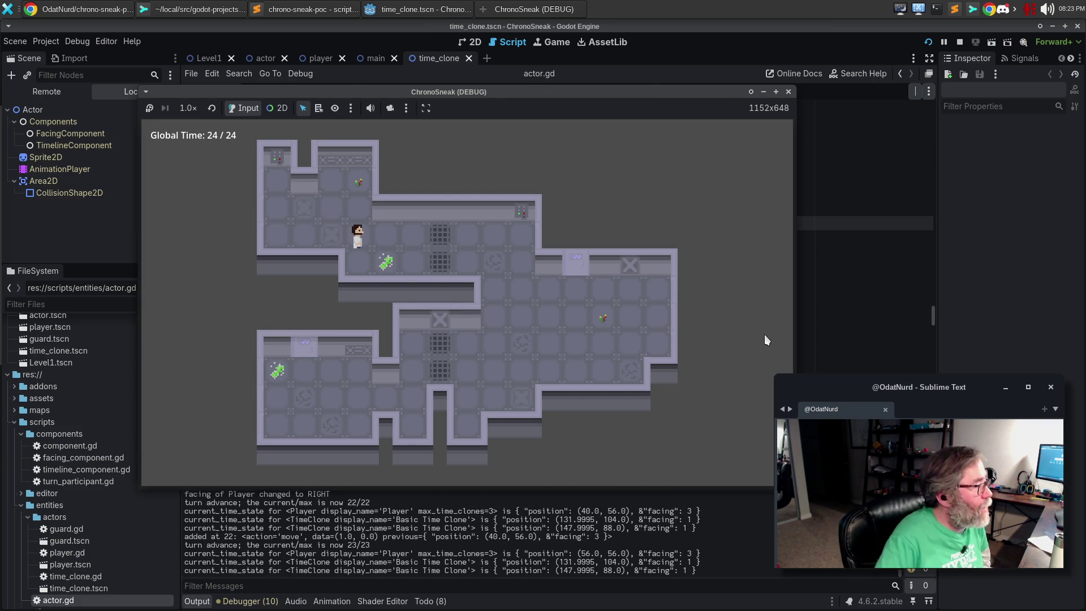
pyautogui.press('space')
pyautogui.press('Left')
pyautogui.press('Left')
pyautogui.press('Right')
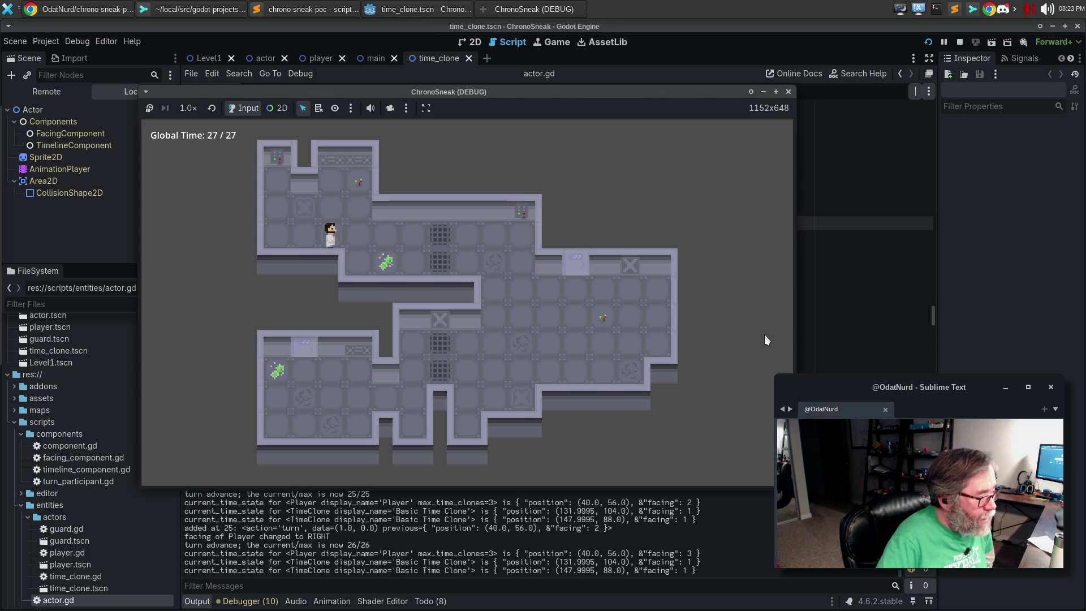
# Step: Rewind to time 21, branch to spawn a clone, and walk the player through the new branch
pyautogui.press('z')
pyautogui.press('z')
pyautogui.press('z')
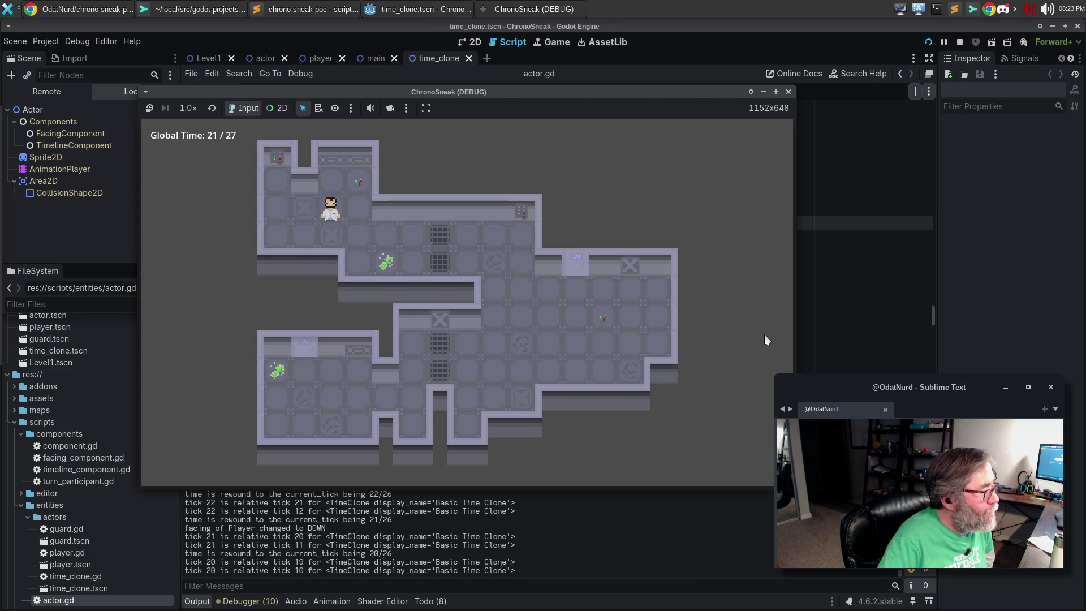
pyautogui.press('space')
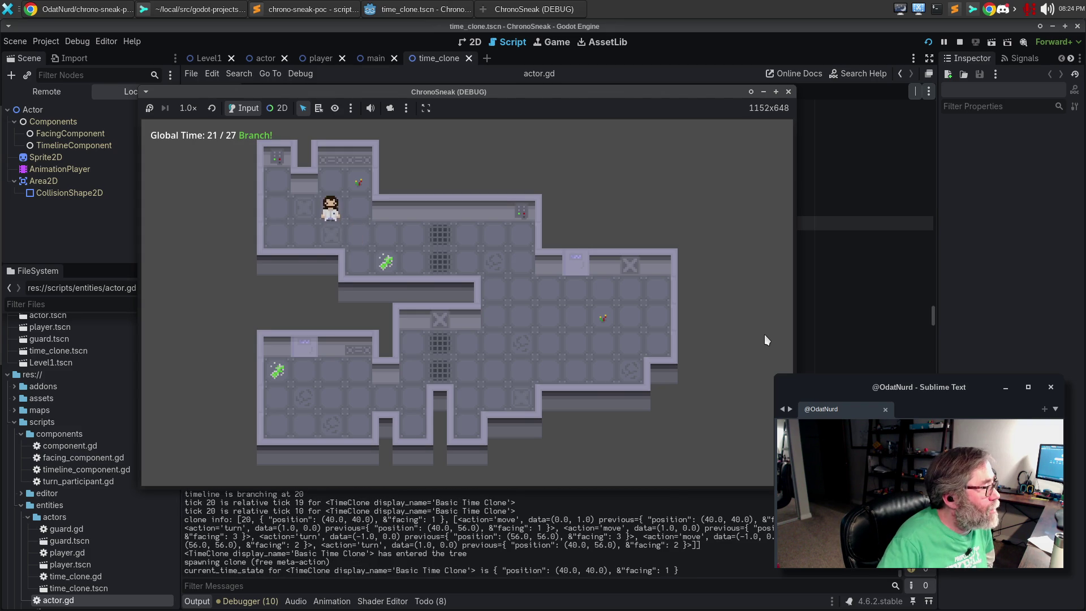
pyautogui.press('Right')
pyautogui.press('Right')
pyautogui.press('Up')
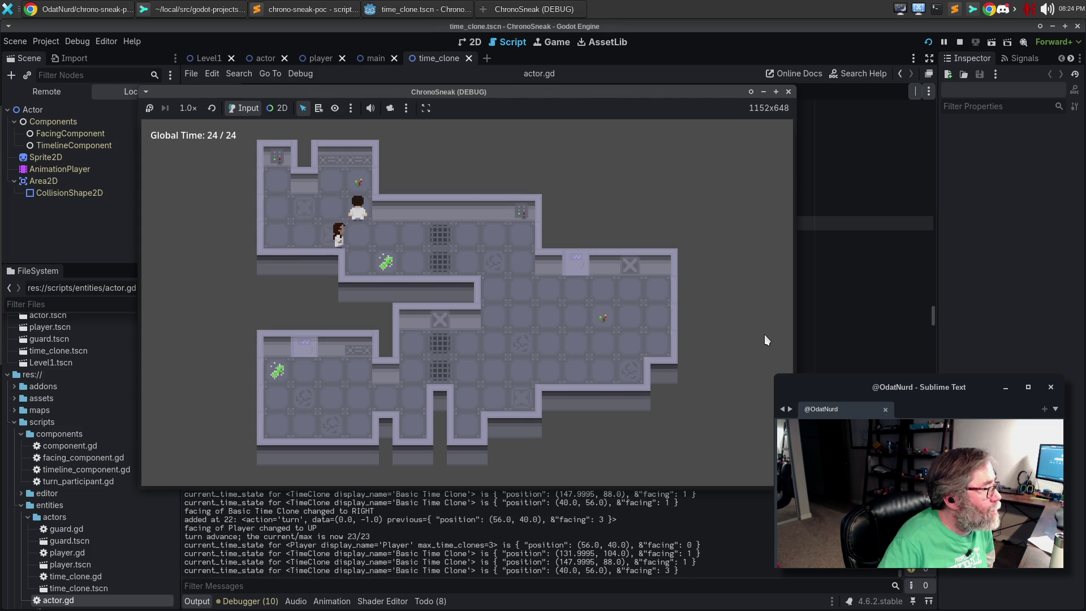
pyautogui.press('Left')
pyautogui.press('Left')
pyautogui.press('Right')
pyautogui.press('Left')
pyautogui.press('Left')
pyautogui.press('Left')
pyautogui.press('Up')
pyautogui.press('Up')
pyautogui.press('Down')
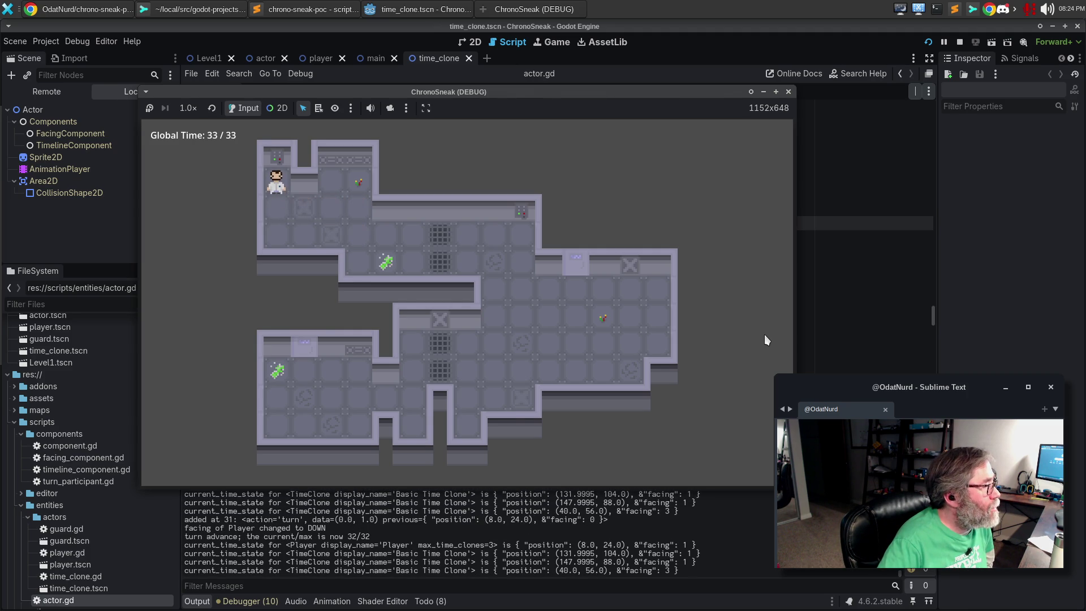
pyautogui.press('Down')
pyautogui.press('Down')
pyautogui.press('Right')
pyautogui.press('Right')
pyautogui.press('Right')
pyautogui.press('Right')
pyautogui.press('Right')
pyautogui.press('Right')
pyautogui.press('Right')
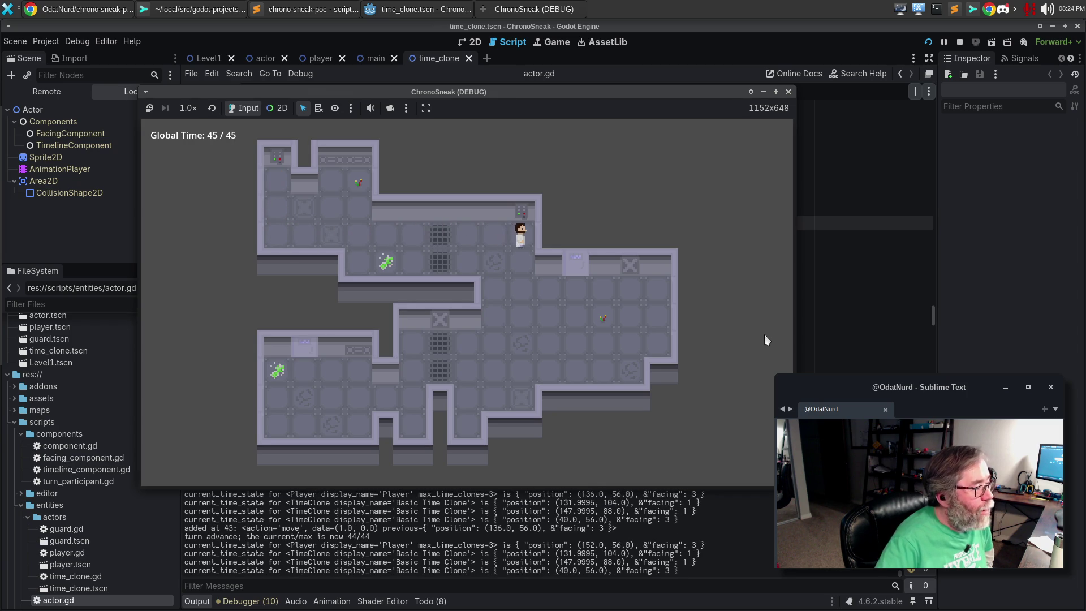
# Step: Rewind from 45 to 37 and branch, then rewind two turns and branch again
pyautogui.press('z')
pyautogui.press('z')
pyautogui.press('z')
pyautogui.press('z')
pyautogui.press('z')
pyautogui.press('z')
pyautogui.press('Right')
pyautogui.press('Right')
pyautogui.press('Right')
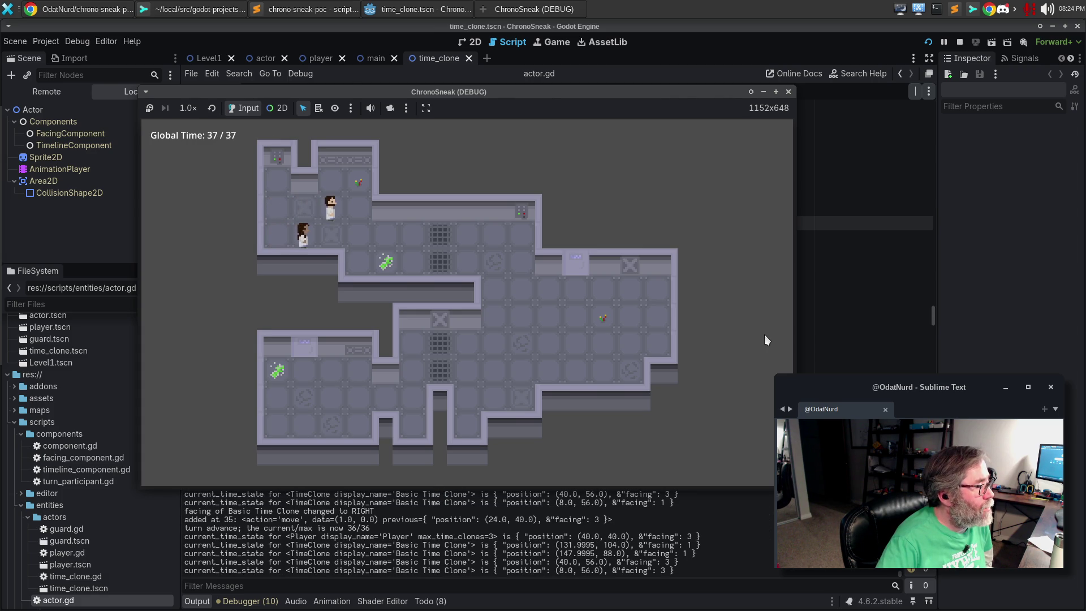
pyautogui.press('Right')
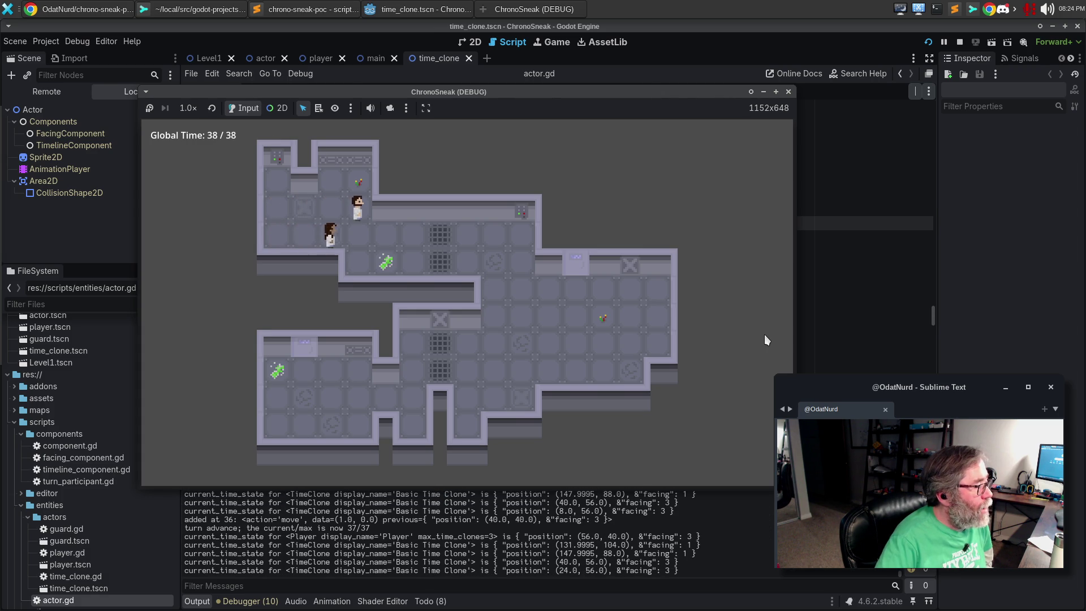
pyautogui.press('Left')
pyautogui.press('Left')
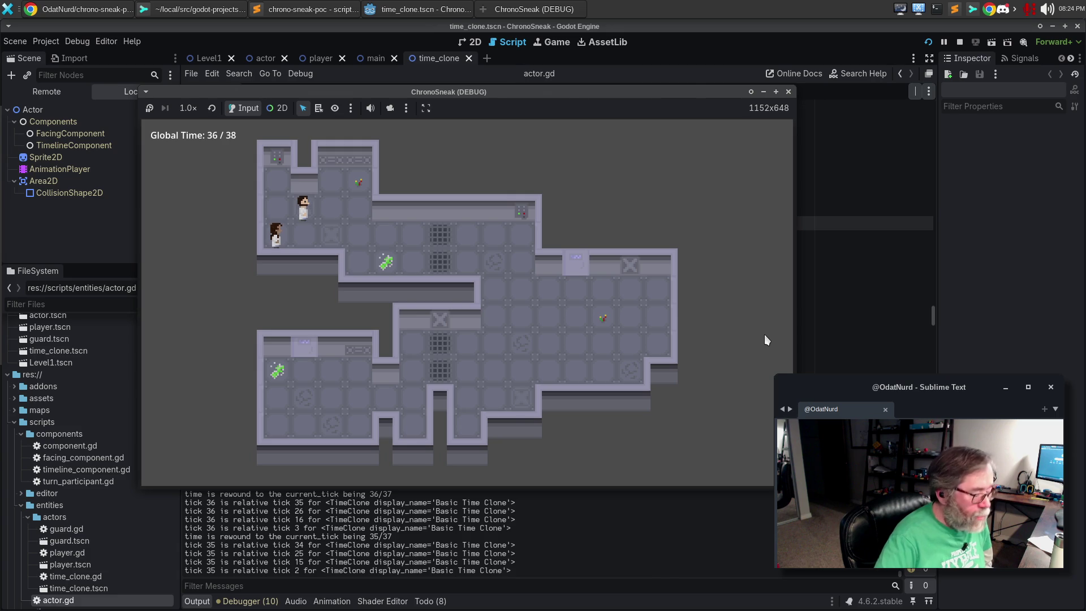
pyautogui.press('Right')
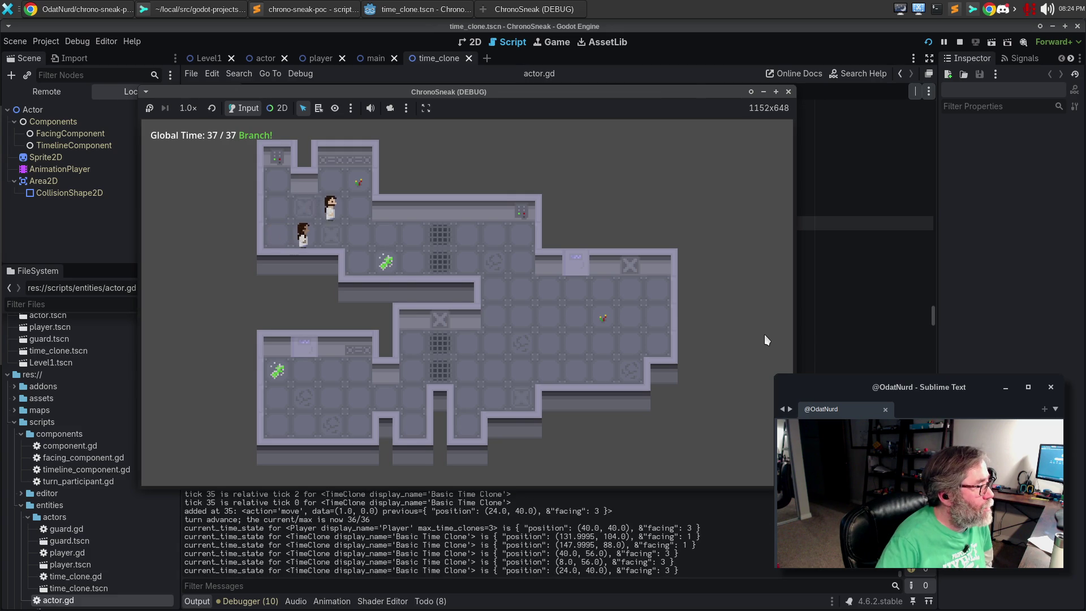
# Step: Walk the player up, right, down and left through the upper rooms
pyautogui.press('space')
pyautogui.press('Up')
pyautogui.press('Right')
pyautogui.press('Down')
pyautogui.press('Right')
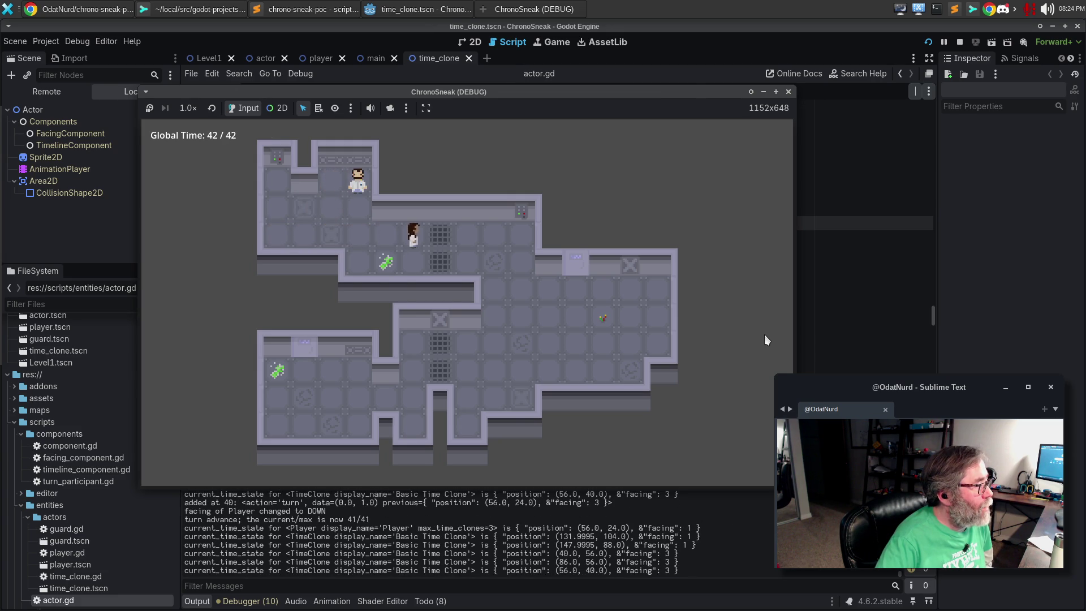
pyautogui.press('Down')
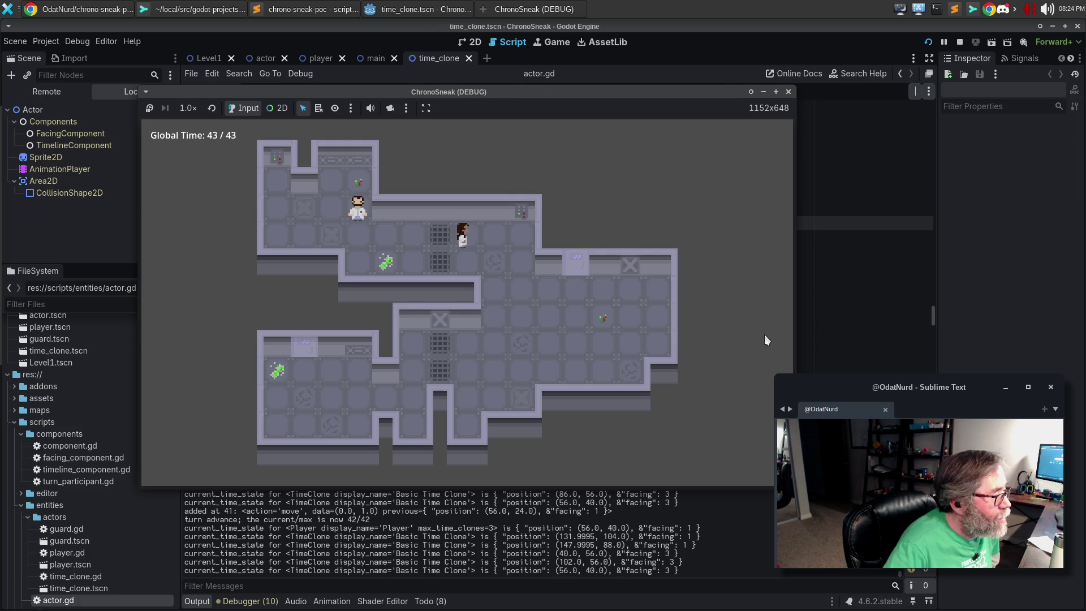
pyautogui.press('Left')
pyautogui.press('Left')
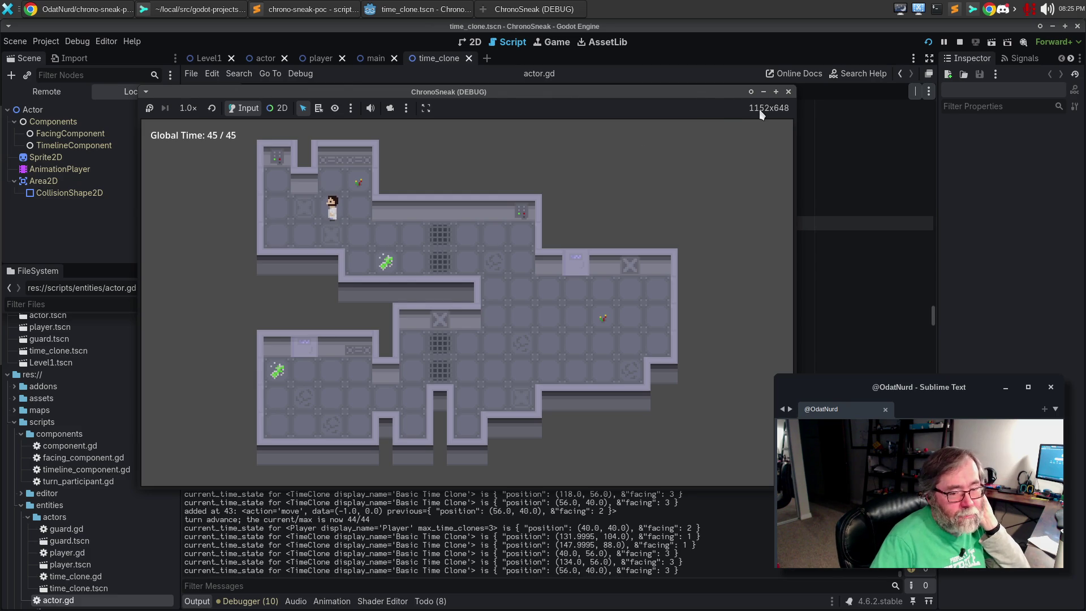
# Step: Close the ChronoSneak (DEBUG) window to stop the debug run
pyautogui.click(788, 92)
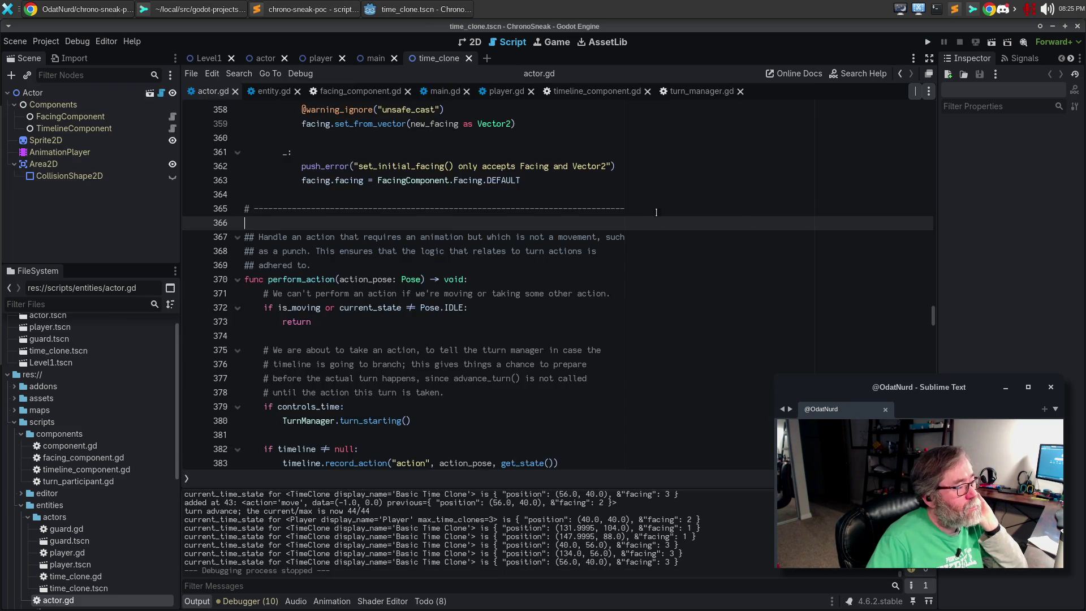
# Step: Relaunch the game, walk the player to Global Time 10/10 facing right, and move the window up-left
pyautogui.press('F5')
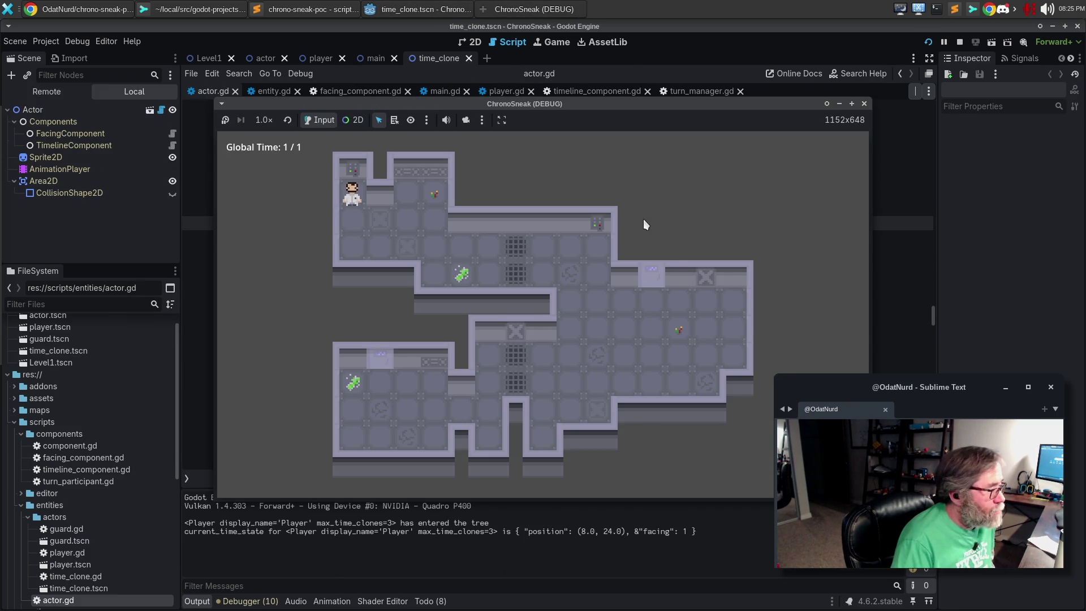
pyautogui.press('Down')
pyautogui.press('Down')
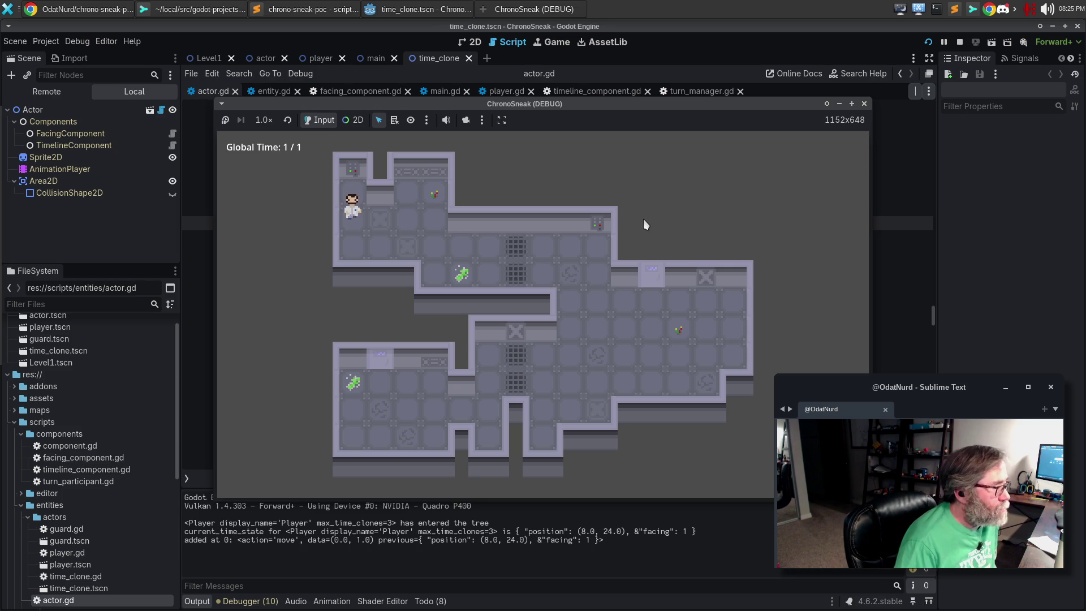
pyautogui.press('Right')
pyautogui.press('Right')
pyautogui.press('Right')
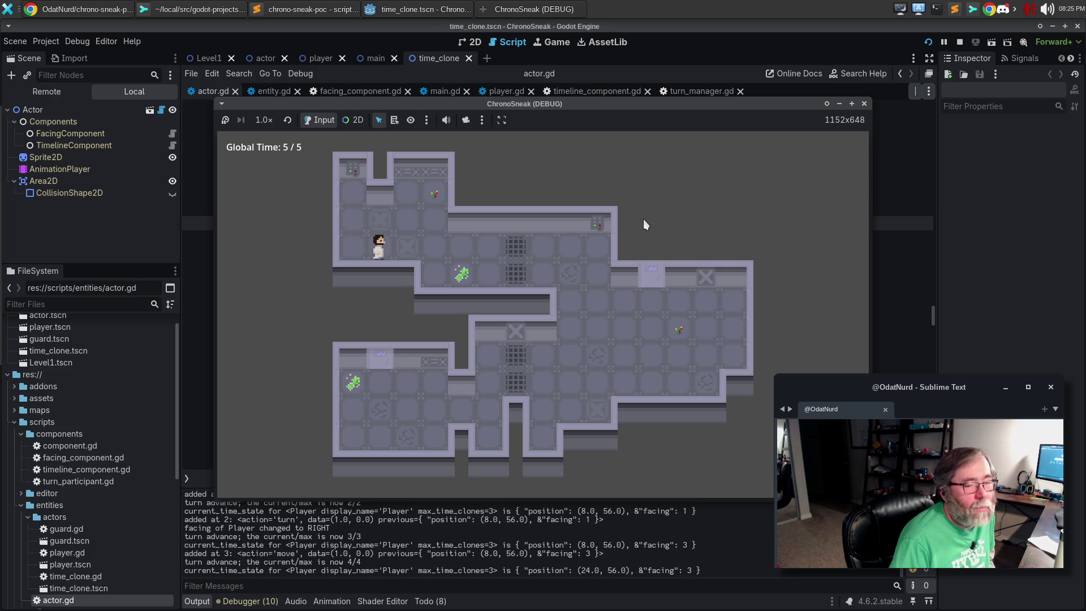
pyautogui.press('Right')
pyautogui.press('Down')
pyautogui.press('Down')
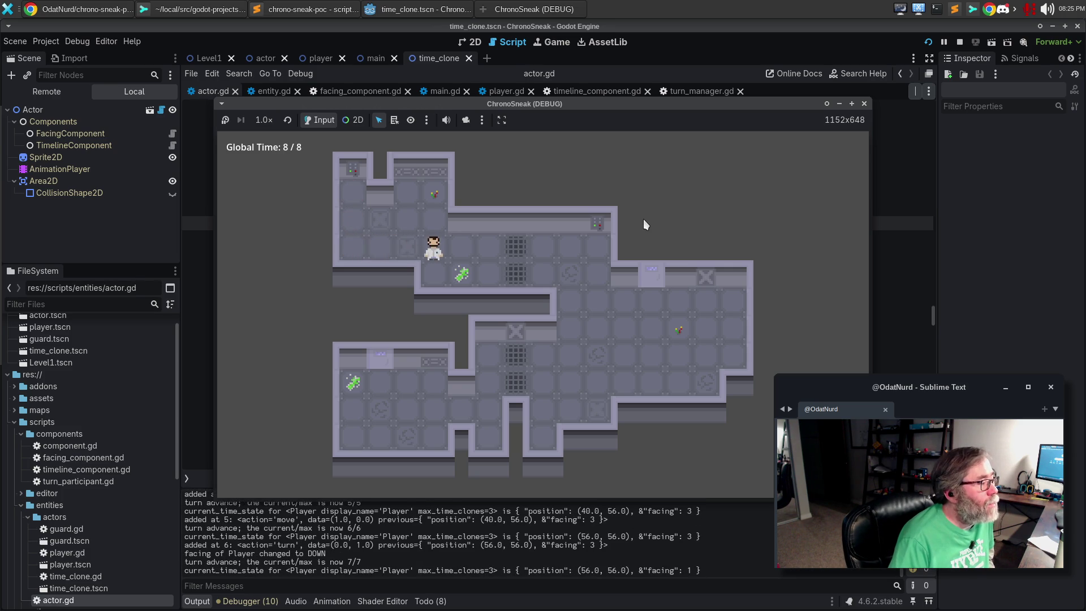
pyautogui.press('Right')
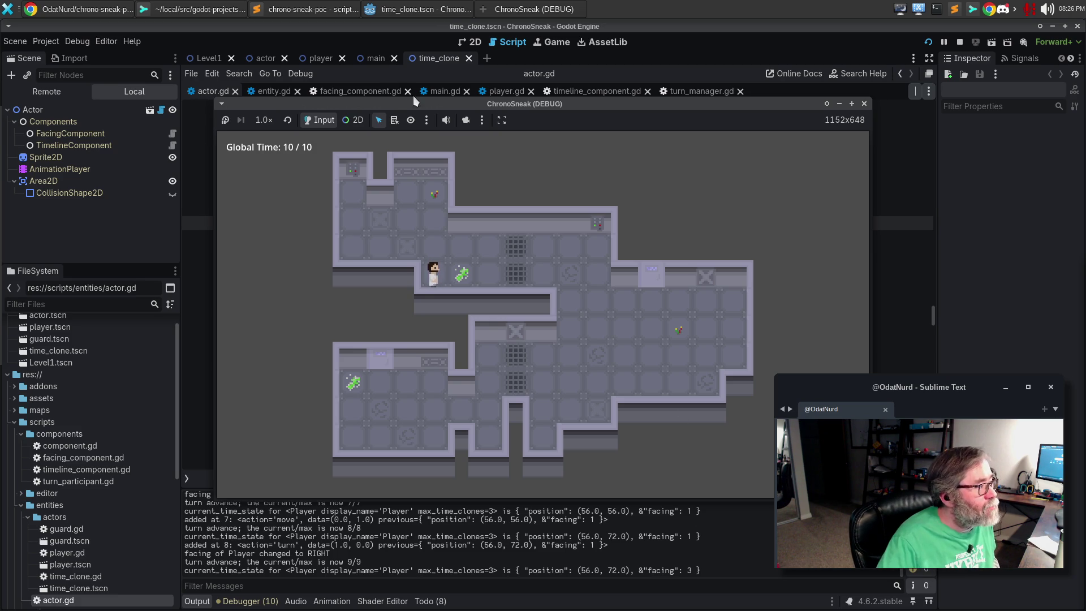
pyautogui.moveTo(423, 104); pyautogui.dragTo(402, 96)
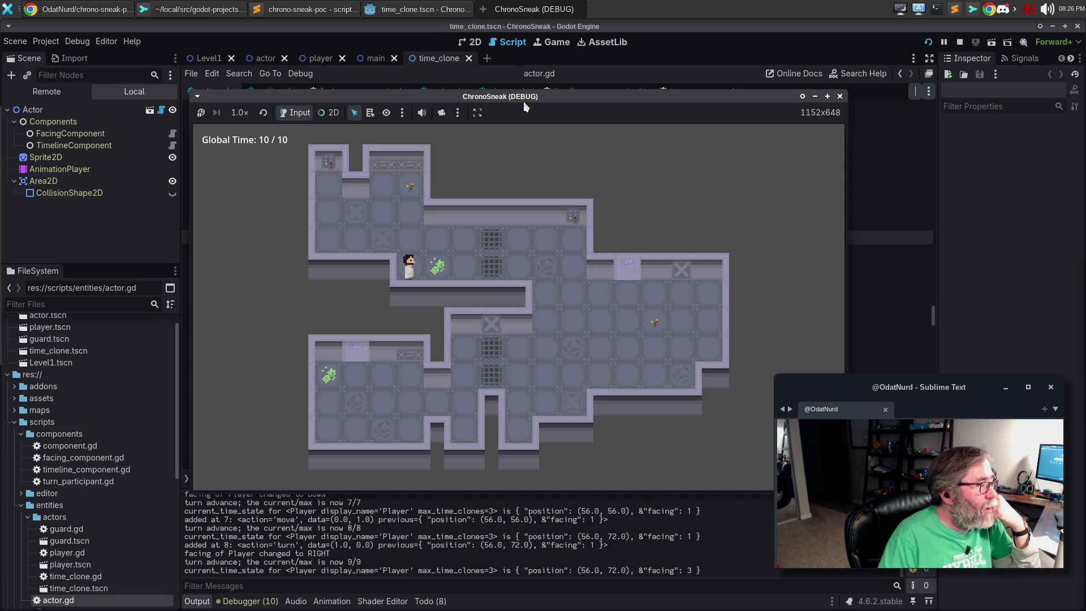
# Step: Walk the player right and down along the corridor in the focused game window
pyautogui.click(683, 162)
pyautogui.press('Right')
pyautogui.press('Right')
pyautogui.press('Right')
pyautogui.press('Right')
pyautogui.press('Right')
pyautogui.press('Down')
pyautogui.press('Down')
pyautogui.press('Right')
pyautogui.press('Down')
pyautogui.press('Right')
pyautogui.press('Right')
pyautogui.press('Right')
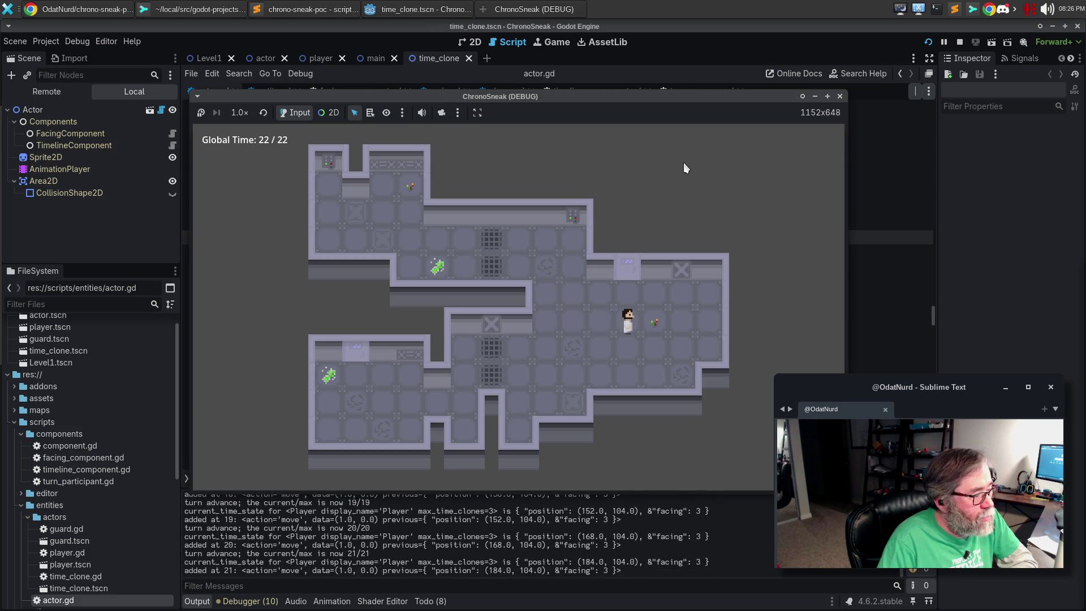
pyautogui.press('Right')
pyautogui.press('Right')
pyautogui.press('Right')
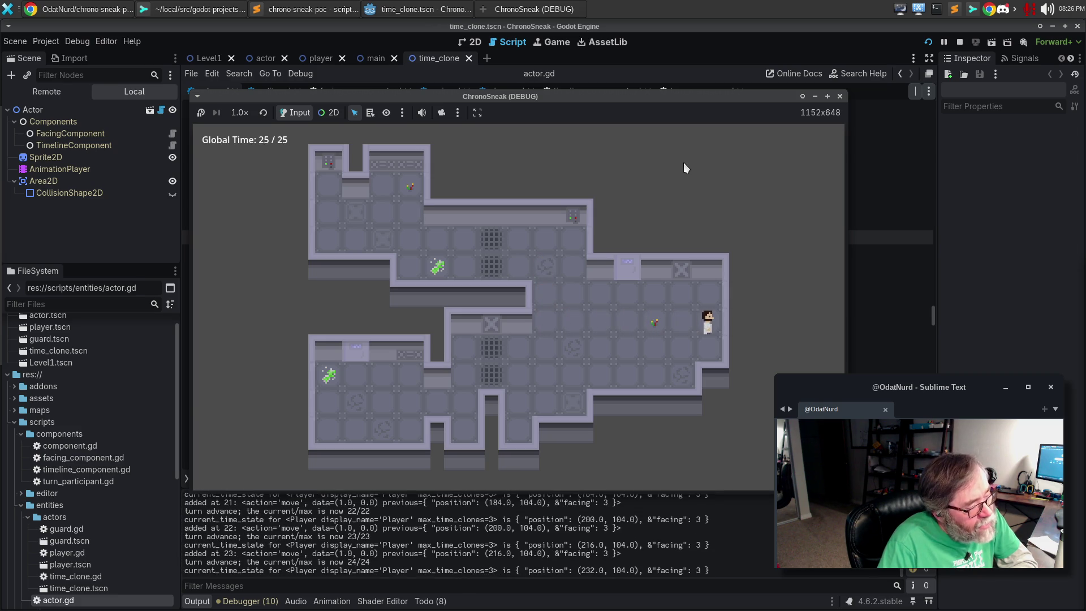
# Step: Rewind to tick 4 and branch the timeline by turning the player up
pyautogui.press('z')
pyautogui.press('z')
pyautogui.press('z')
pyautogui.press('z')
pyautogui.press('z')
pyautogui.press('z')
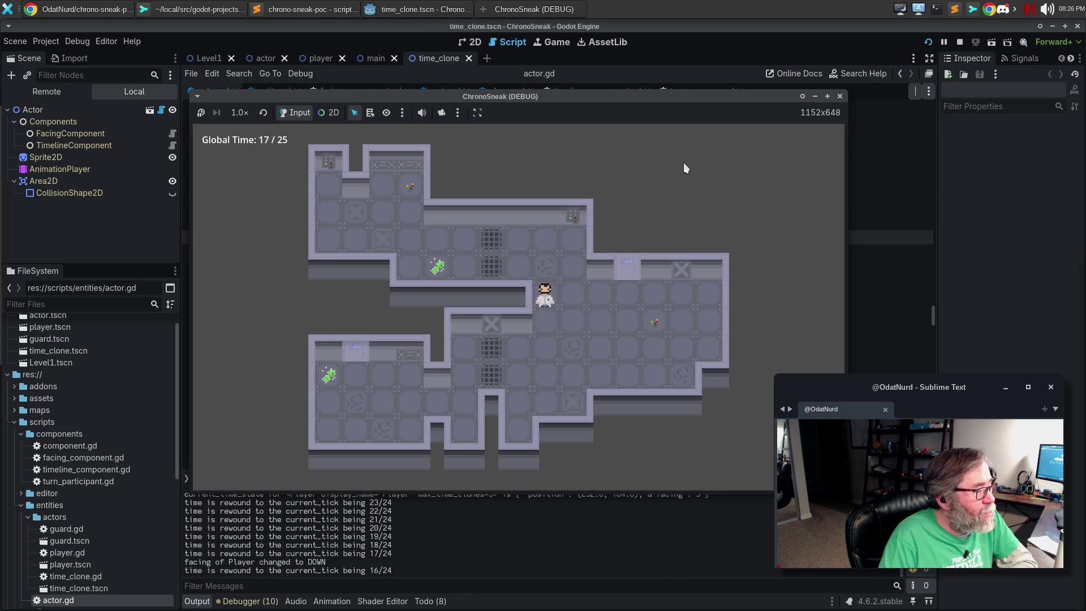
pyautogui.press('z')
pyautogui.press('z')
pyautogui.press('z')
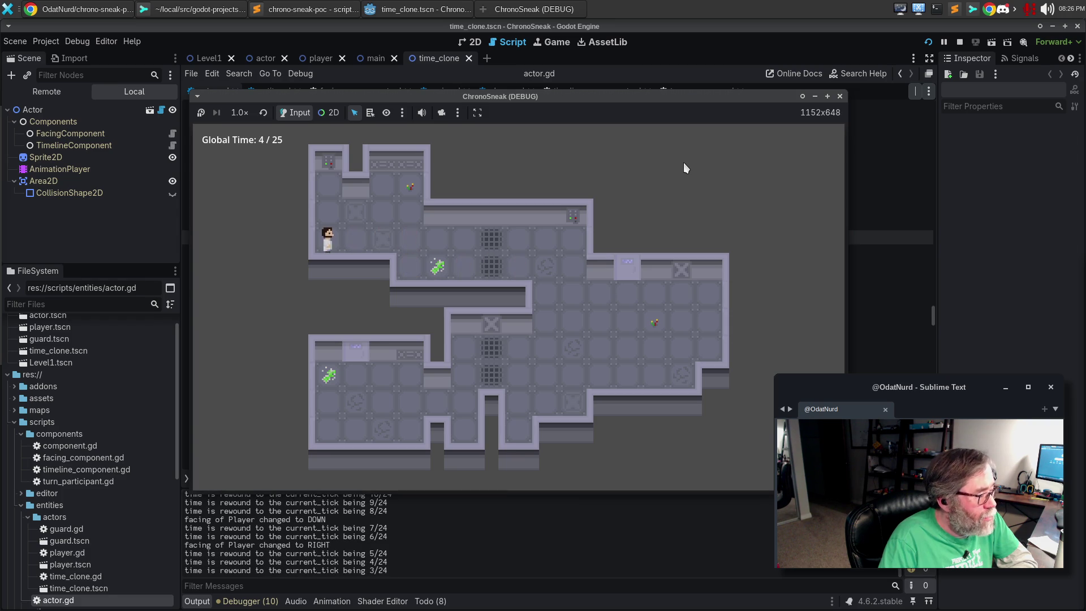
pyautogui.press('Up')
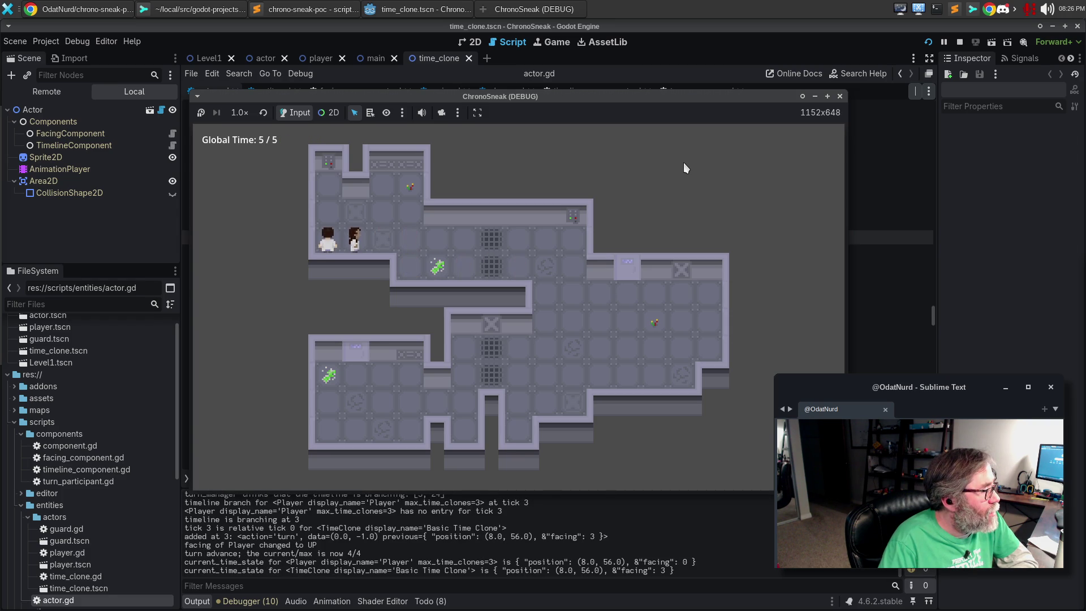
# Step: Walk the player right beside the clone, then back left, down two tiles and right across the room
pyautogui.press('Right')
pyautogui.press('Right')
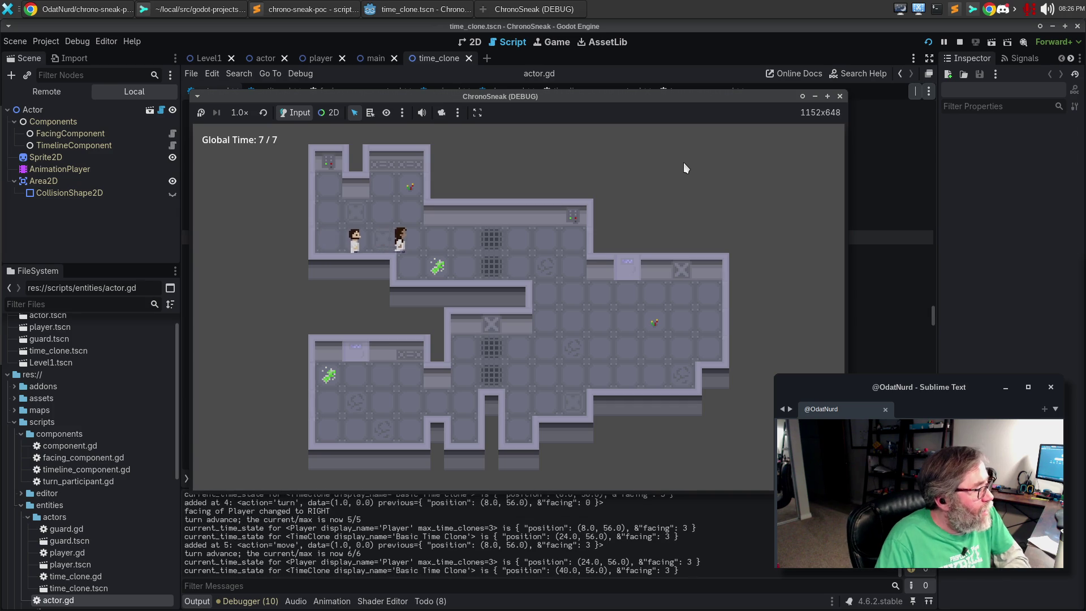
pyautogui.press('Right')
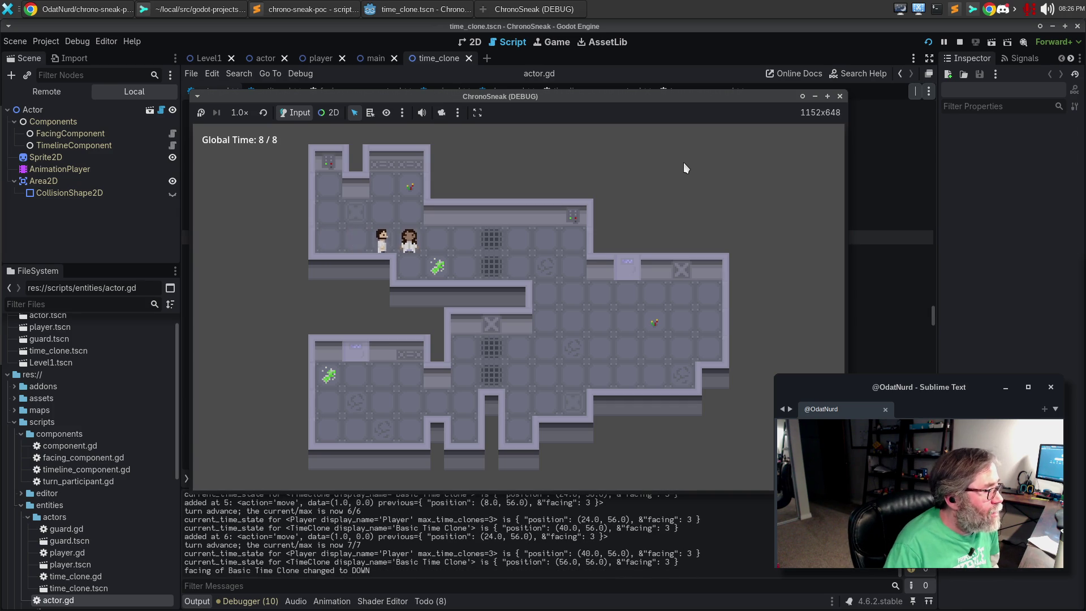
pyautogui.press('Right')
pyautogui.press('Right')
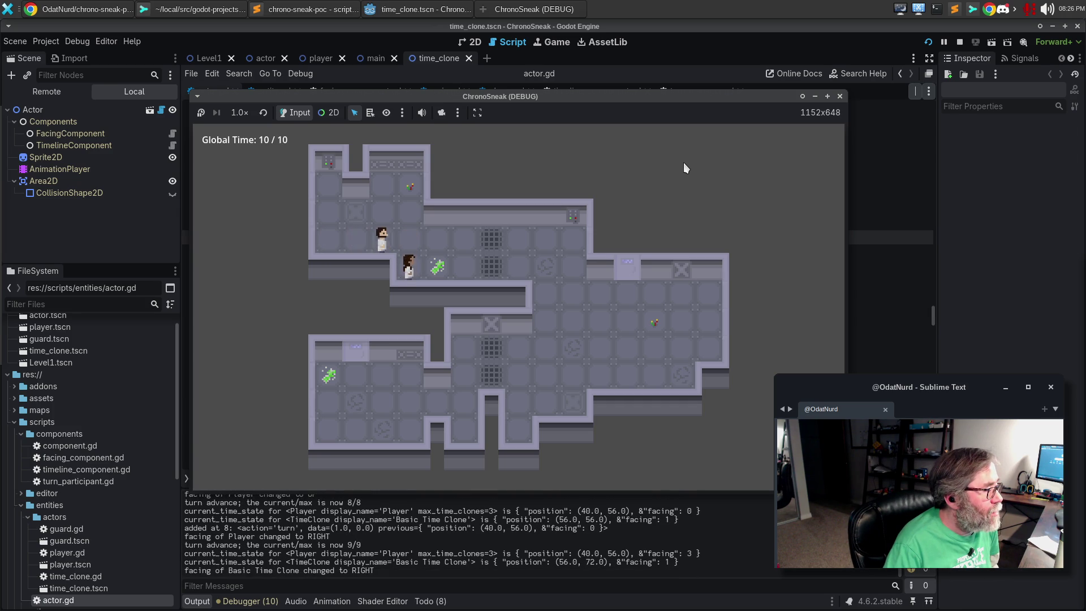
pyautogui.press('Right')
pyautogui.press('Right')
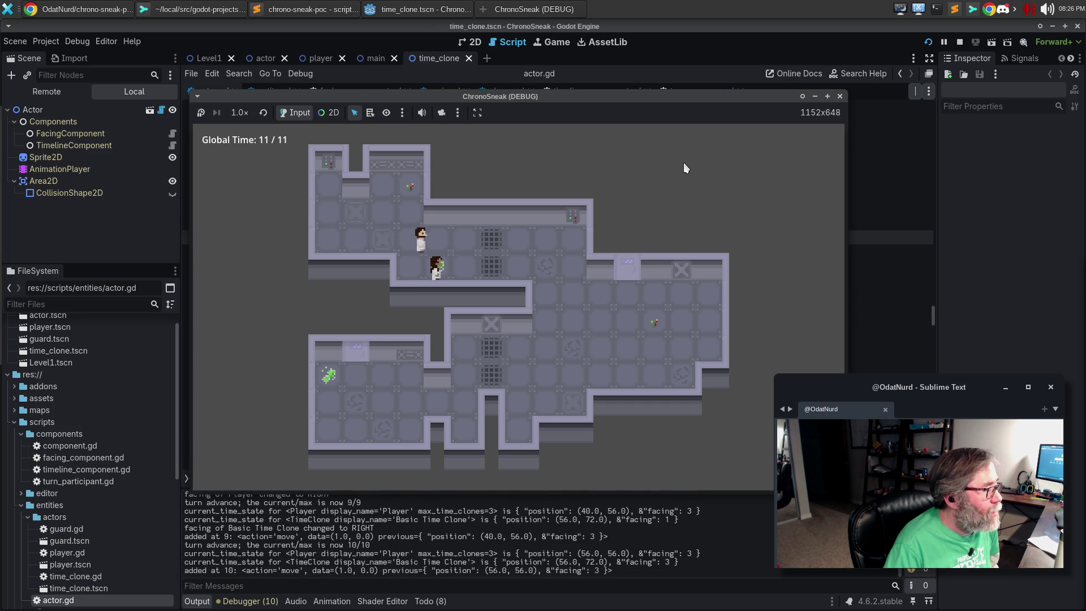
pyautogui.press('Right')
pyautogui.press('Right')
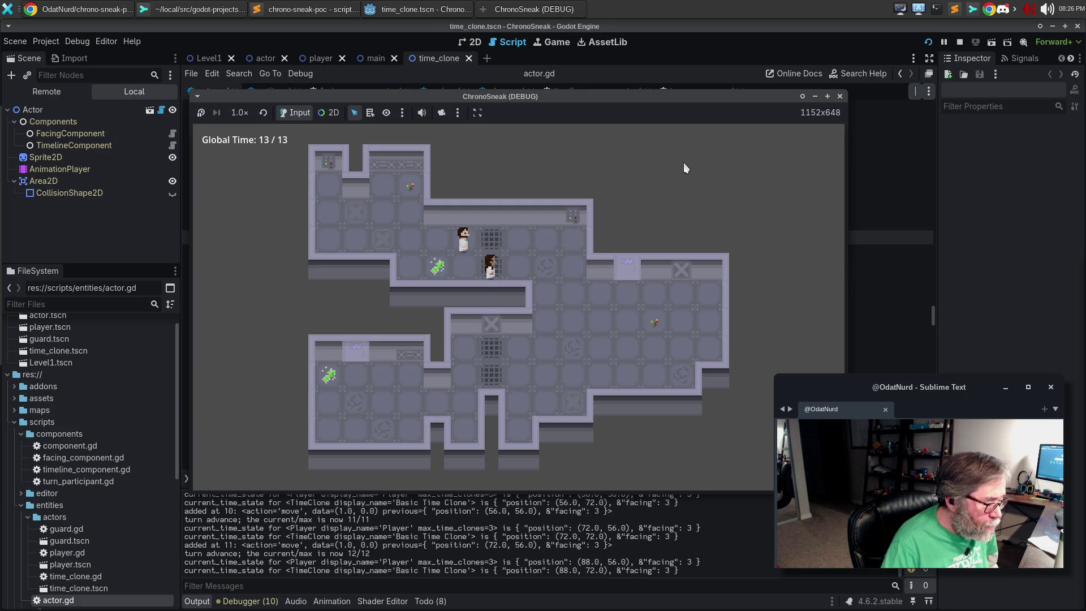
pyautogui.press('Right')
pyautogui.press('Right')
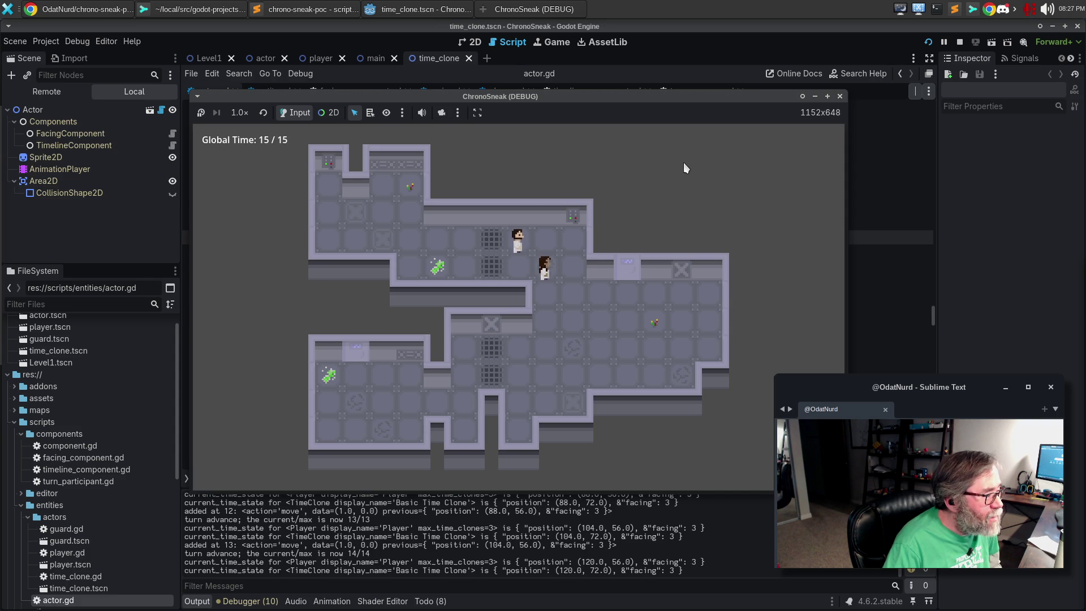
pyautogui.press('Right')
pyautogui.press('Right')
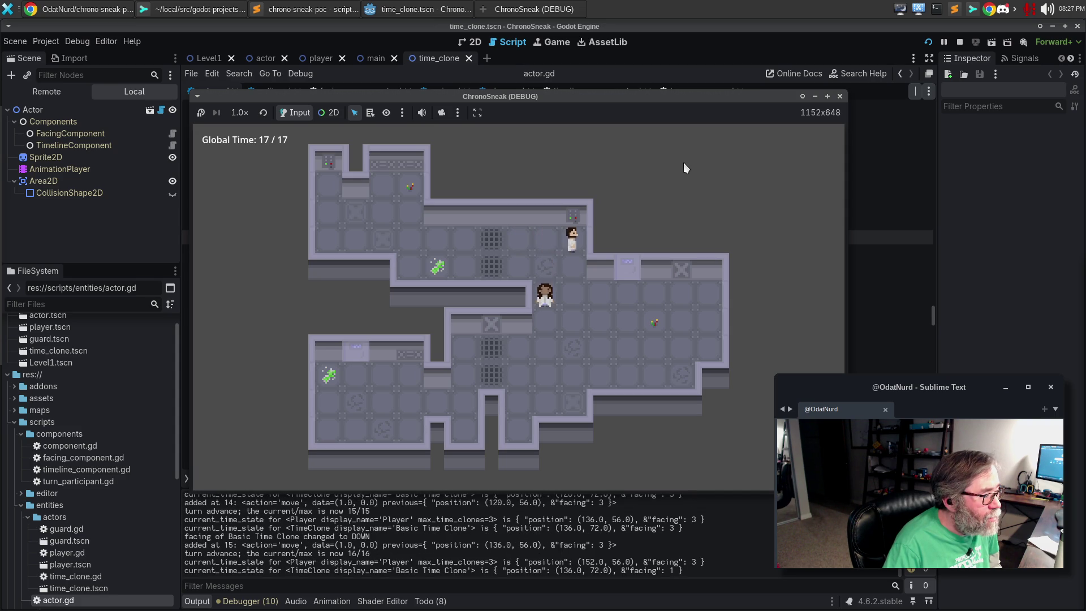
pyautogui.press('Left')
pyautogui.press('Left')
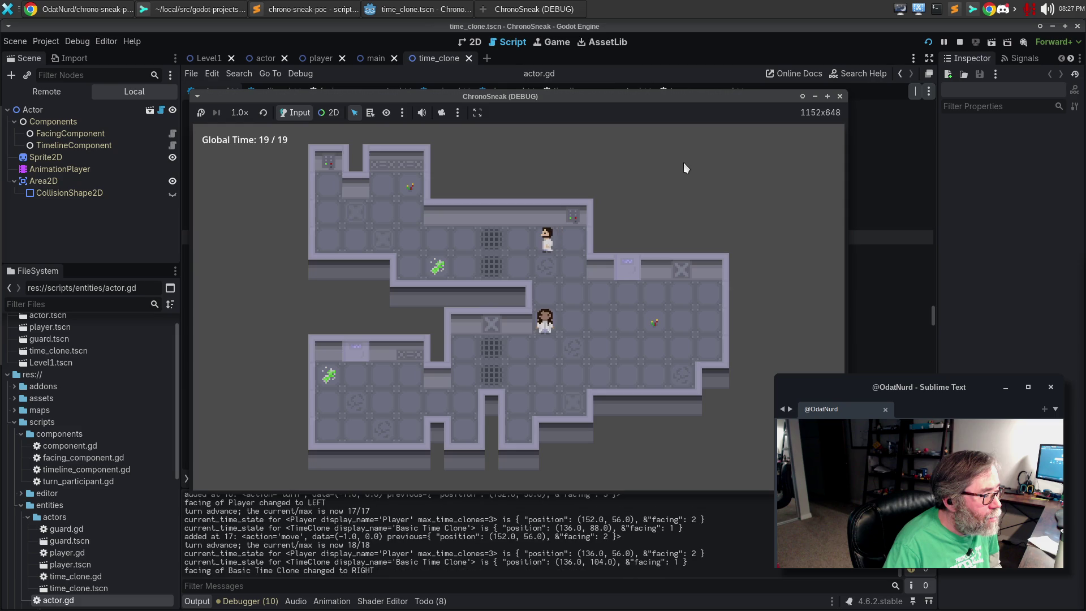
pyautogui.press('Down')
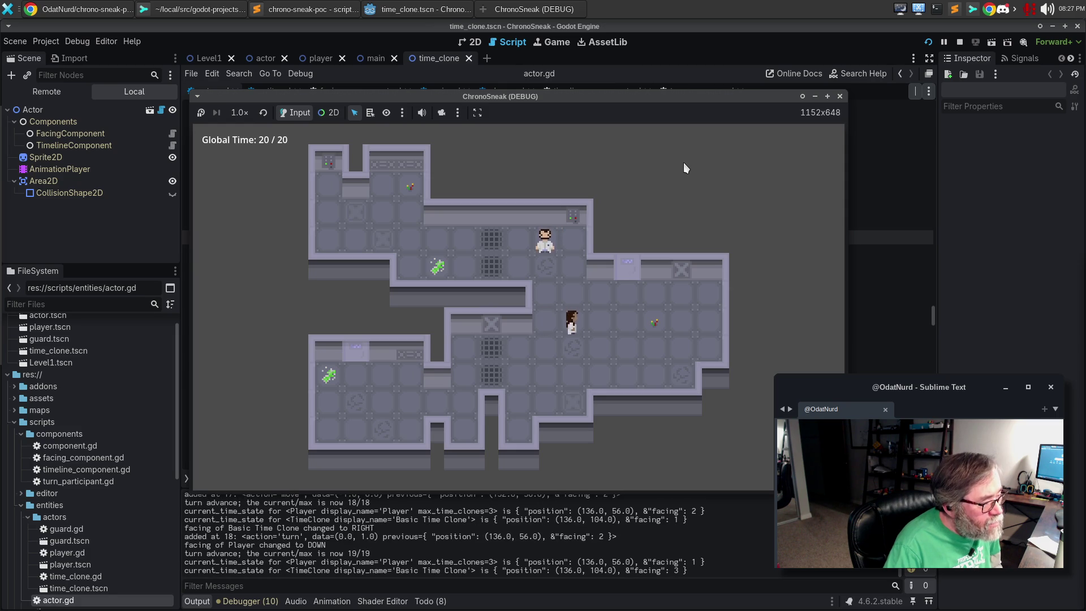
pyautogui.press('Down')
pyautogui.press('Down')
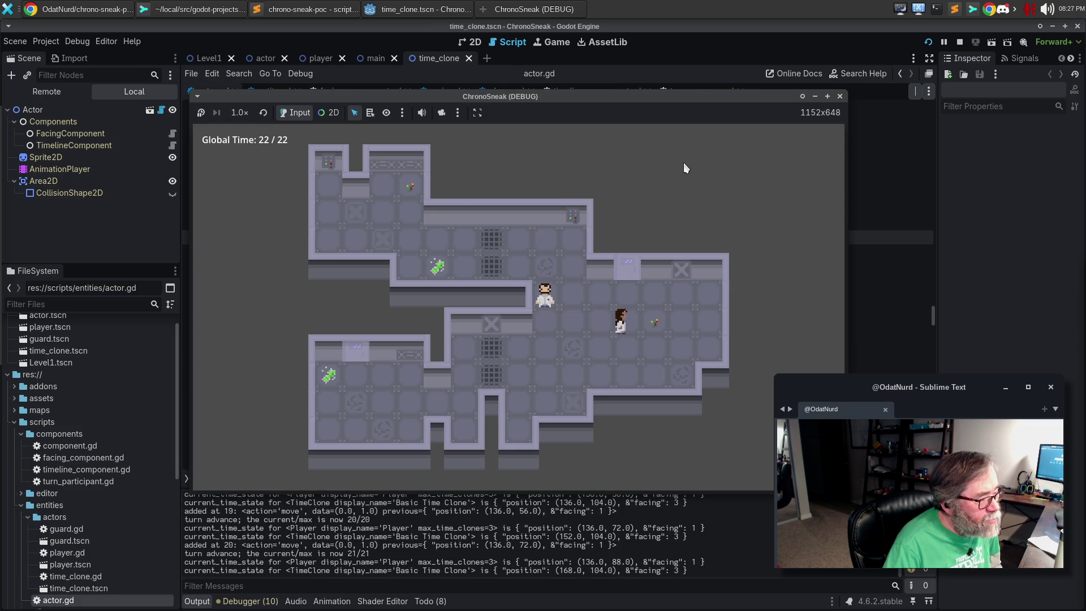
pyautogui.press('Right')
pyautogui.press('Right')
pyautogui.press('Right')
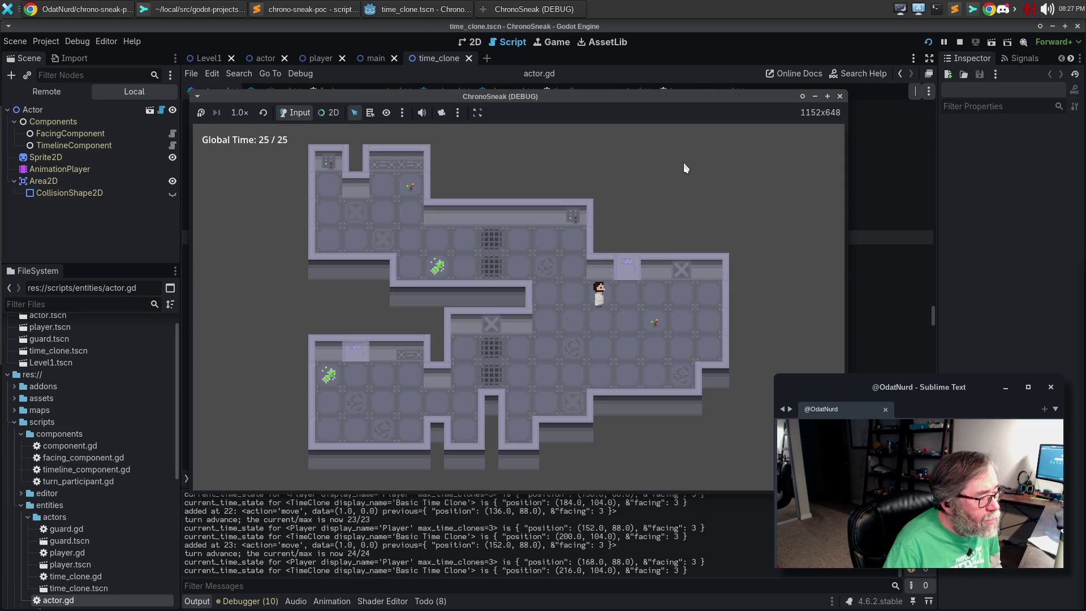
# Step: Rewind to tick 9, step forward to 10, then branch by moving right, down and four tiles right
pyautogui.press('r')
pyautogui.press('r')
pyautogui.press('r')
pyautogui.press('r')
pyautogui.press('r')
pyautogui.press('r')
pyautogui.press('r')
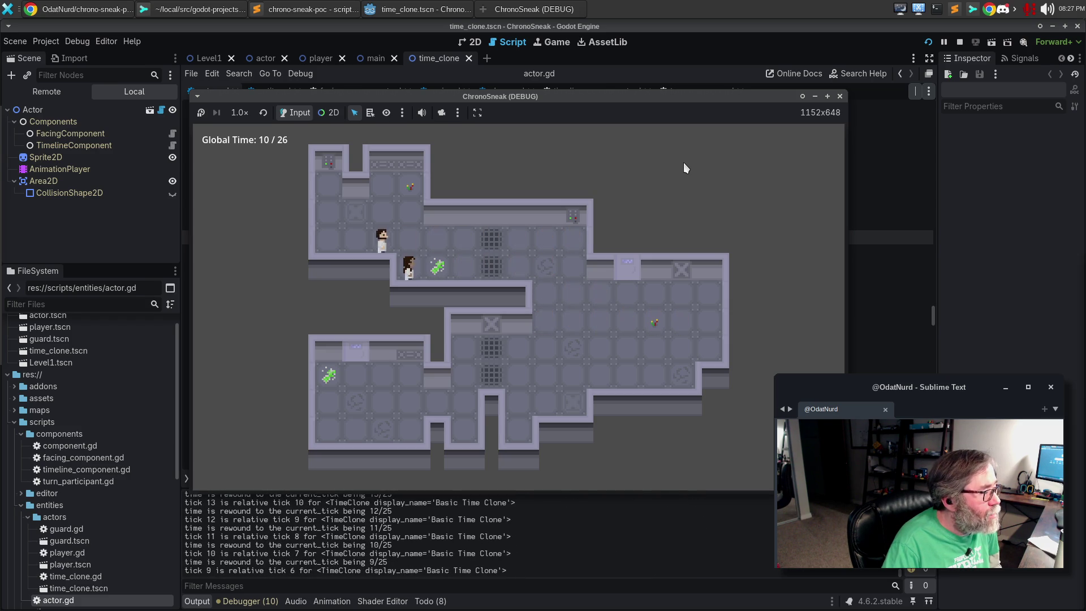
pyautogui.press('r')
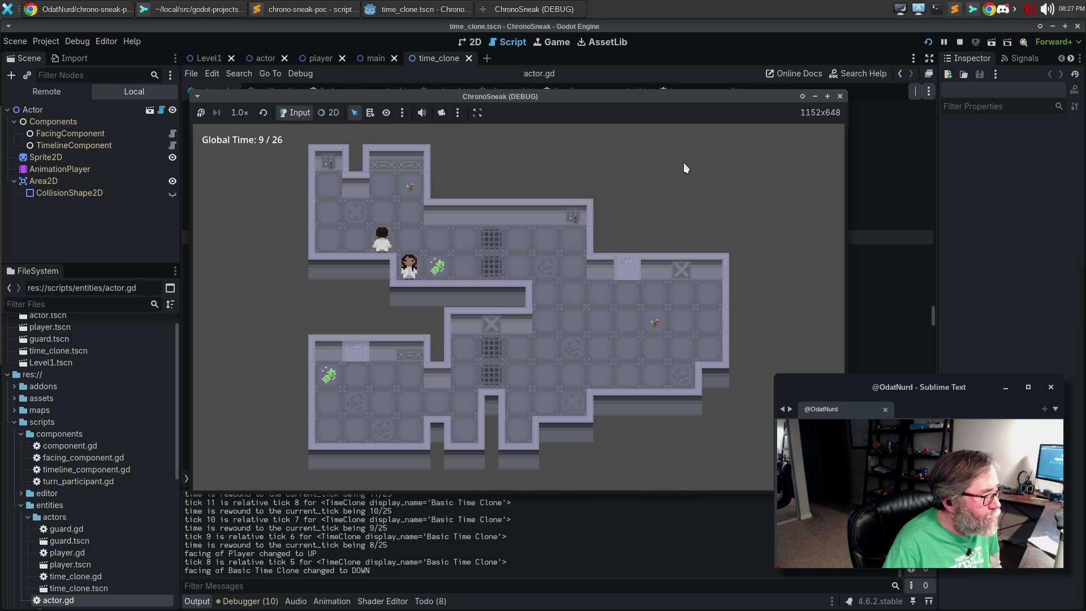
pyautogui.press('f')
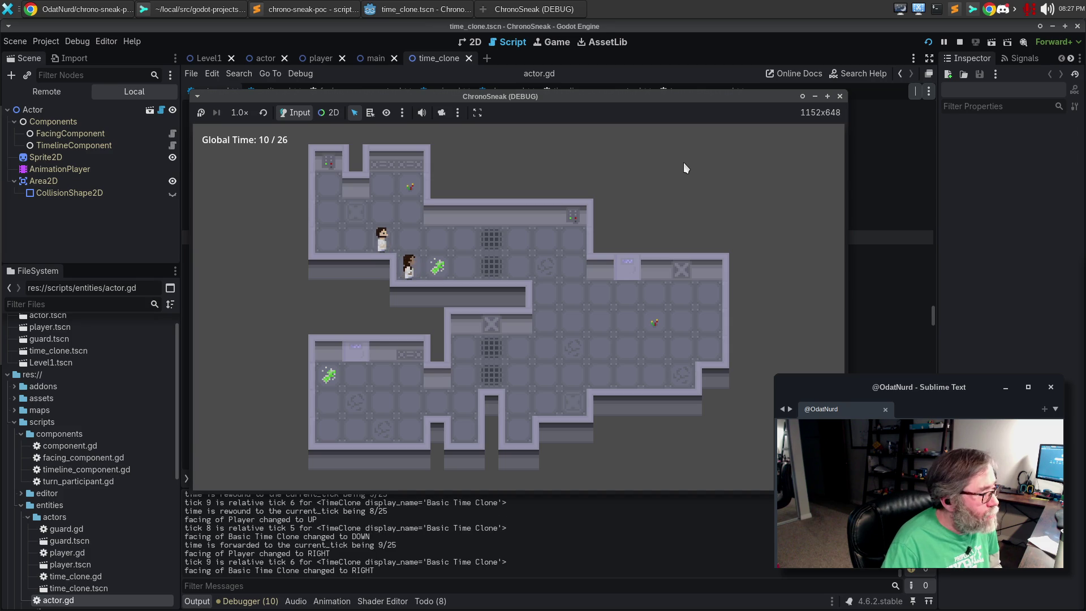
pyautogui.press('Right')
pyautogui.press('Right')
pyautogui.press('Right')
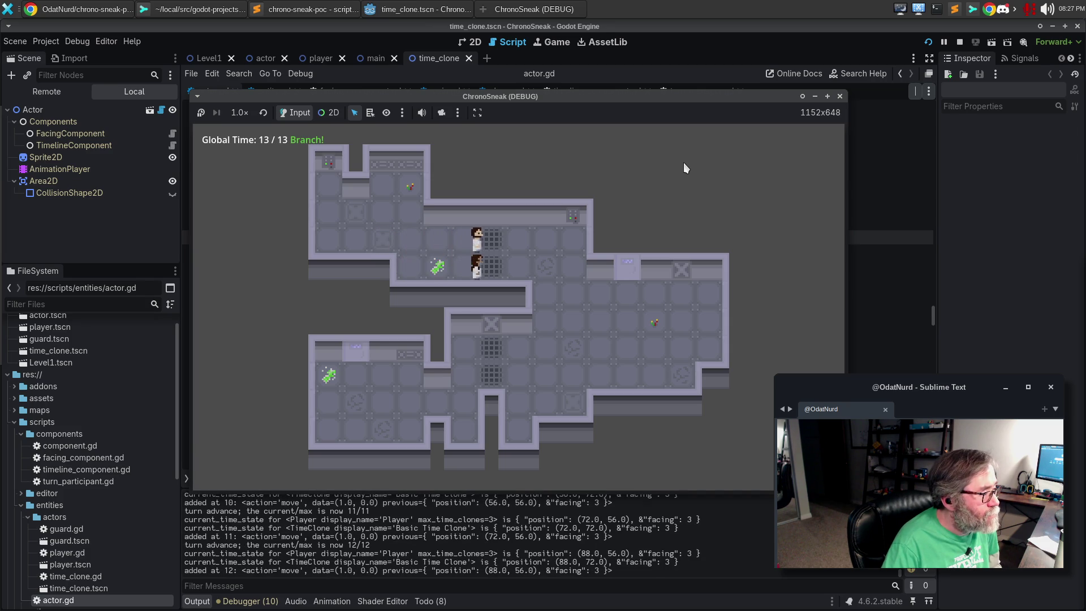
pyautogui.press('Right')
pyautogui.press('Right')
pyautogui.press('Down')
pyautogui.press('Down')
pyautogui.press('Down')
pyautogui.press('Down')
pyautogui.press('Right')
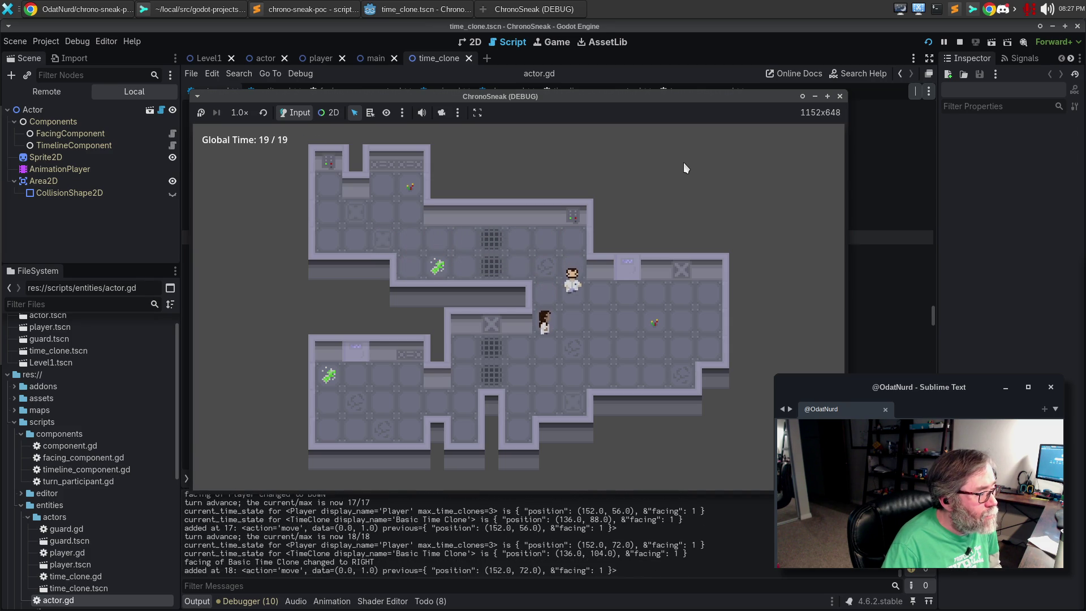
pyautogui.press('Right')
pyautogui.press('Right')
pyautogui.press('Right')
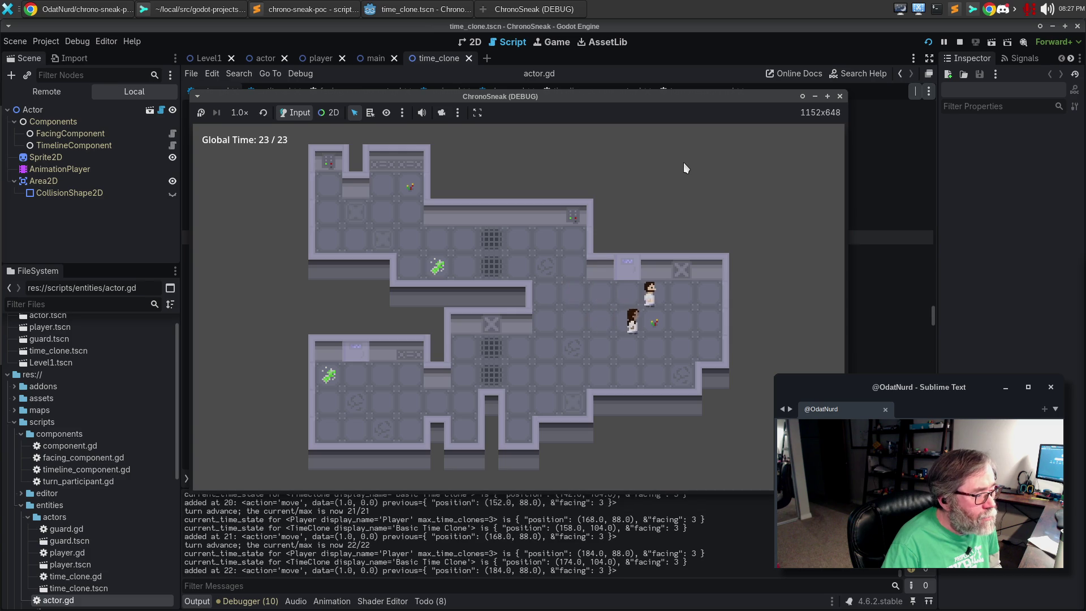
# Step: Scrub time back and forth with z and x between ticks 23 and 25
pyautogui.press('z')
pyautogui.press('z')
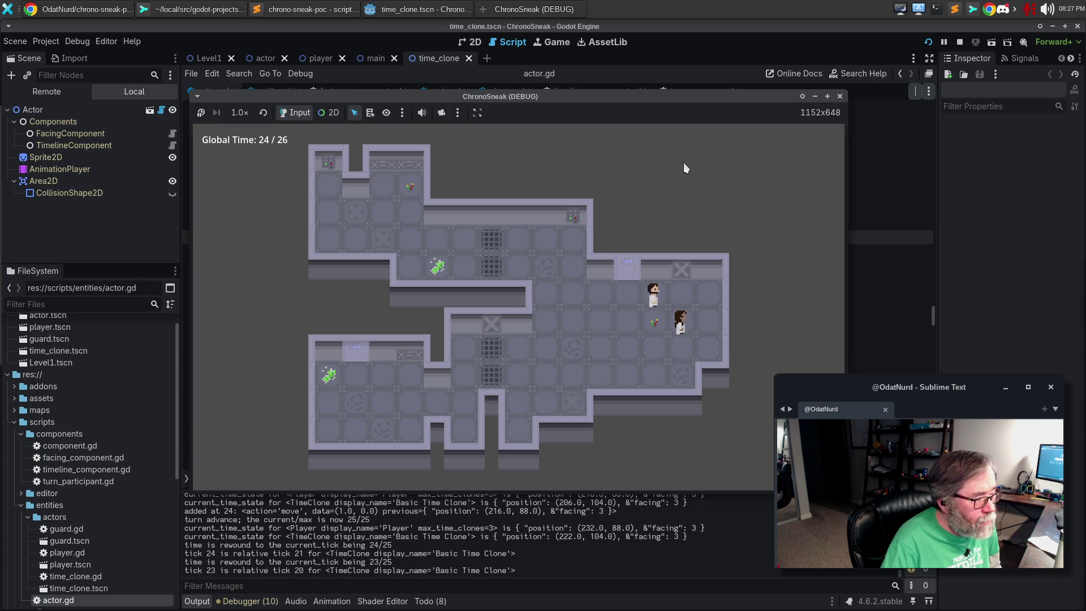
pyautogui.press('z')
pyautogui.press('z')
pyautogui.press('x')
pyautogui.press('x')
pyautogui.press('x')
pyautogui.press('z')
pyautogui.press('x')
pyautogui.press('z')
pyautogui.press('x')
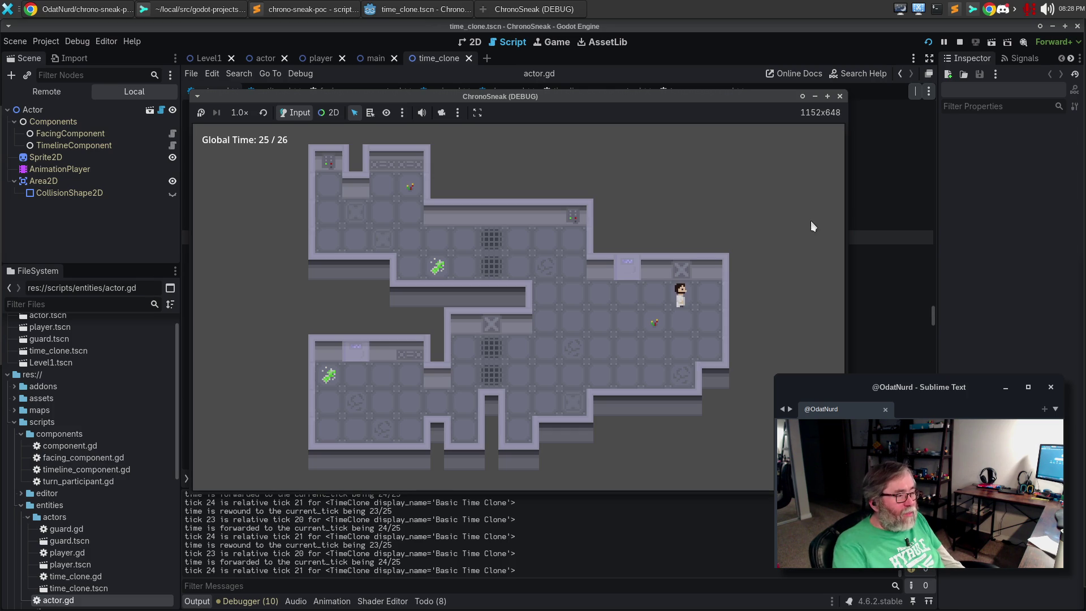
# Step: Rewind the timeline from tick 24 back through 21, 17 and 12 to tick 11
pyautogui.press('z')
pyautogui.press('z')
pyautogui.press('z')
pyautogui.press('z')
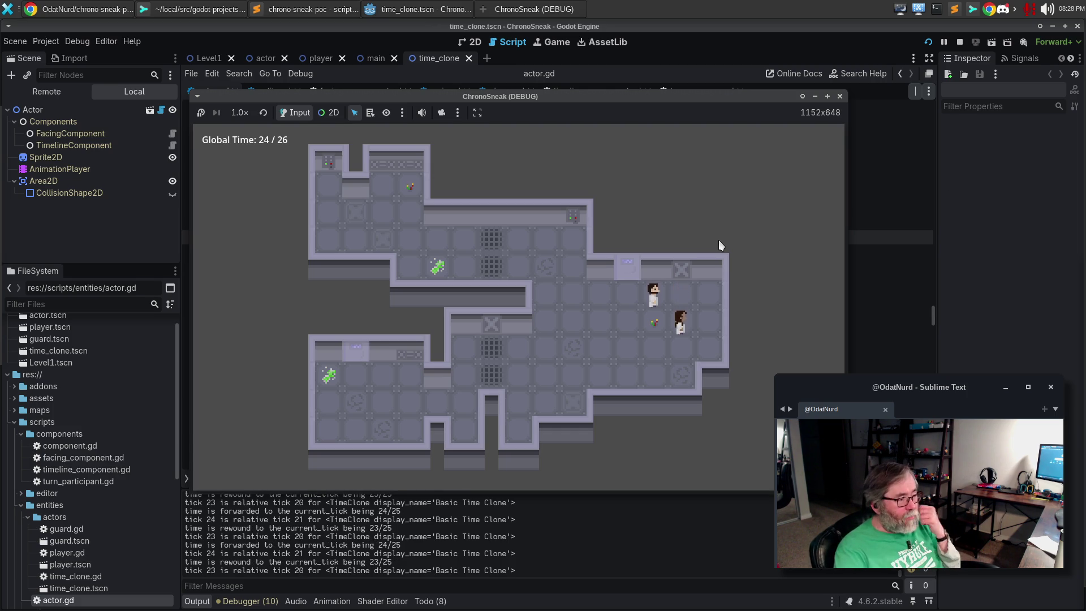
pyautogui.press('z')
pyautogui.press('z')
pyautogui.press('z')
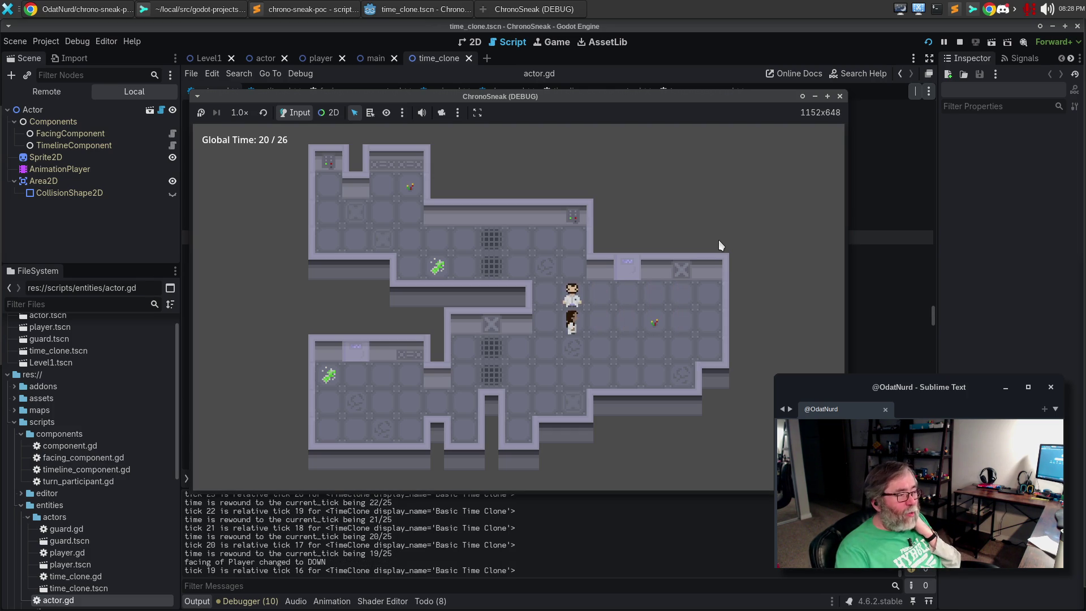
pyautogui.press('z')
pyautogui.press('z')
pyautogui.press('z')
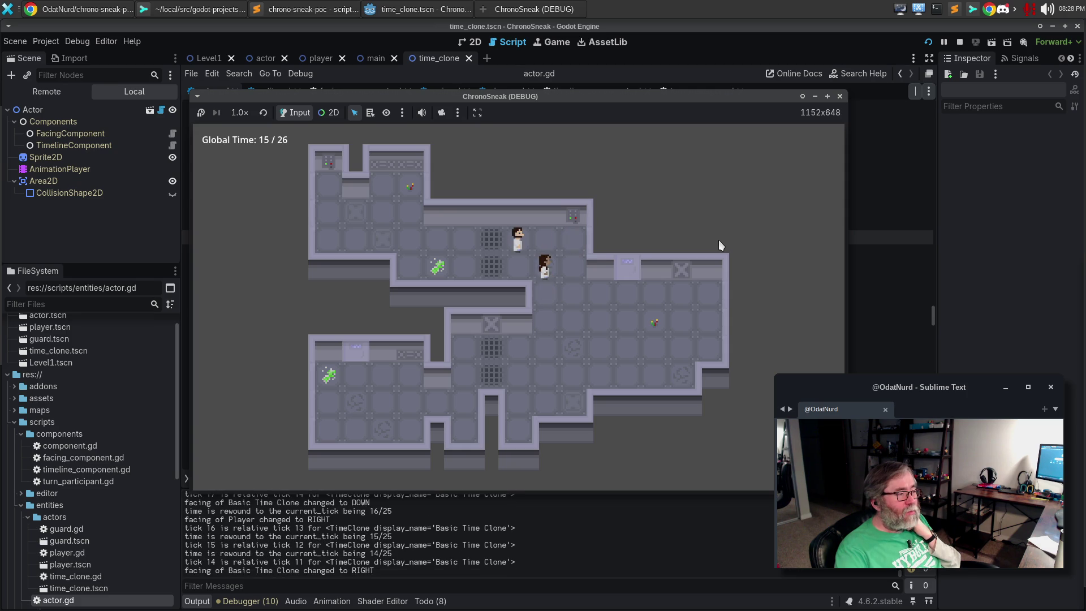
pyautogui.press('z')
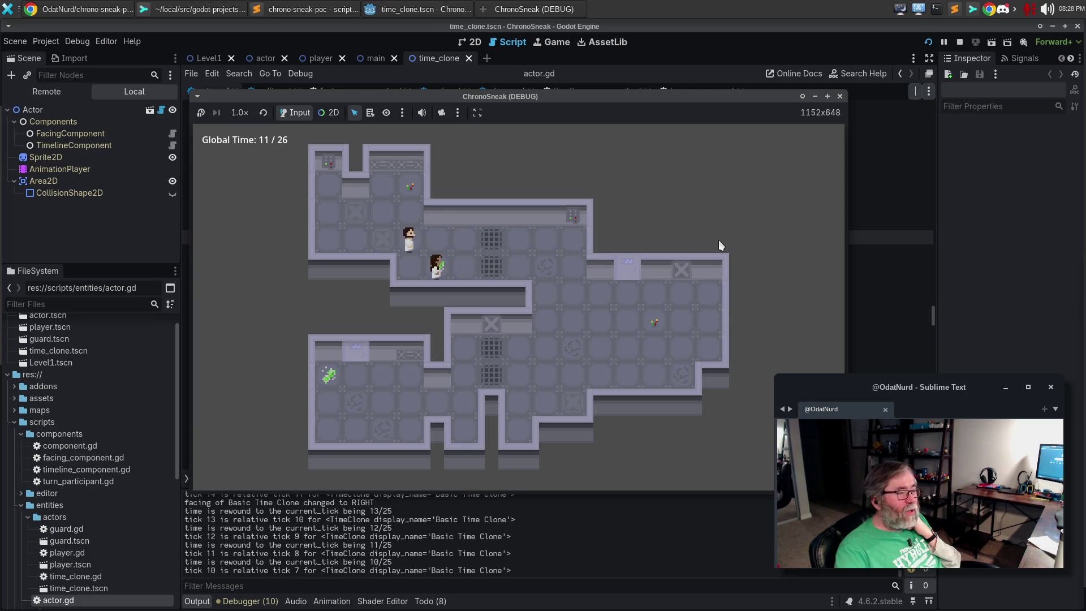
pyautogui.press('z')
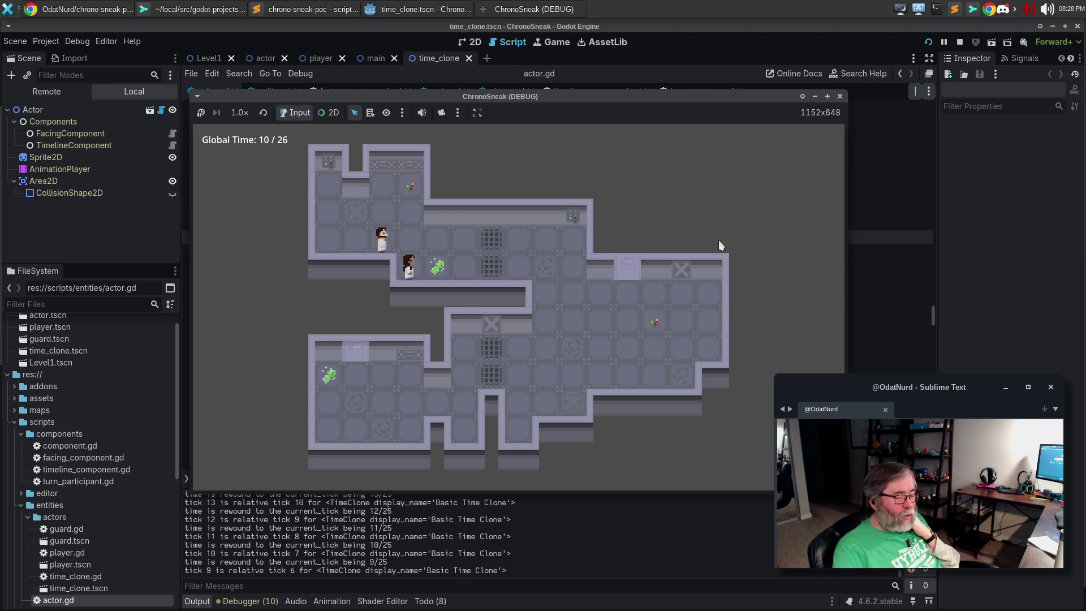
# Step: Scrub the timeline forward toward the latest tick and back, then move right to start a branch
pyautogui.press('y')
pyautogui.press('y')
pyautogui.press('y')
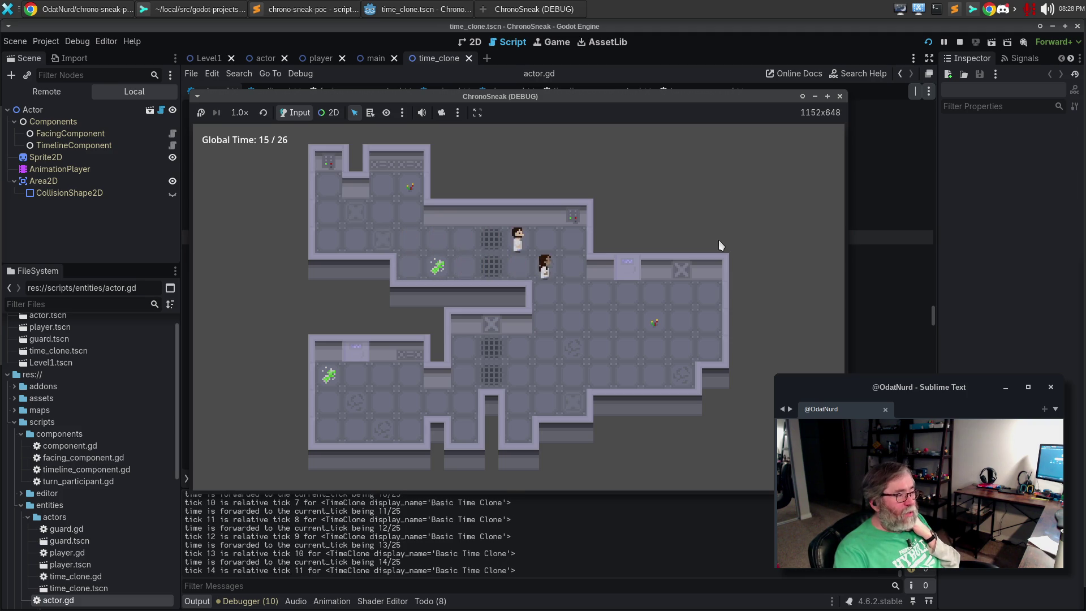
pyautogui.press('Down')
pyautogui.press('Down')
pyautogui.press('Down')
pyautogui.press('Right')
pyautogui.press('Right')
pyautogui.press('Right')
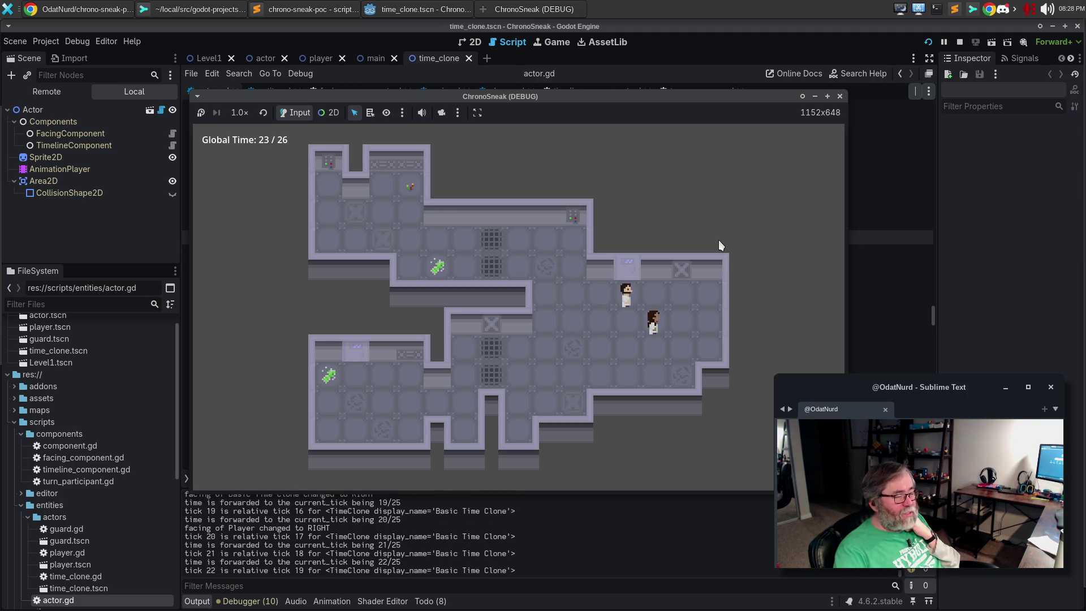
pyautogui.press('Right')
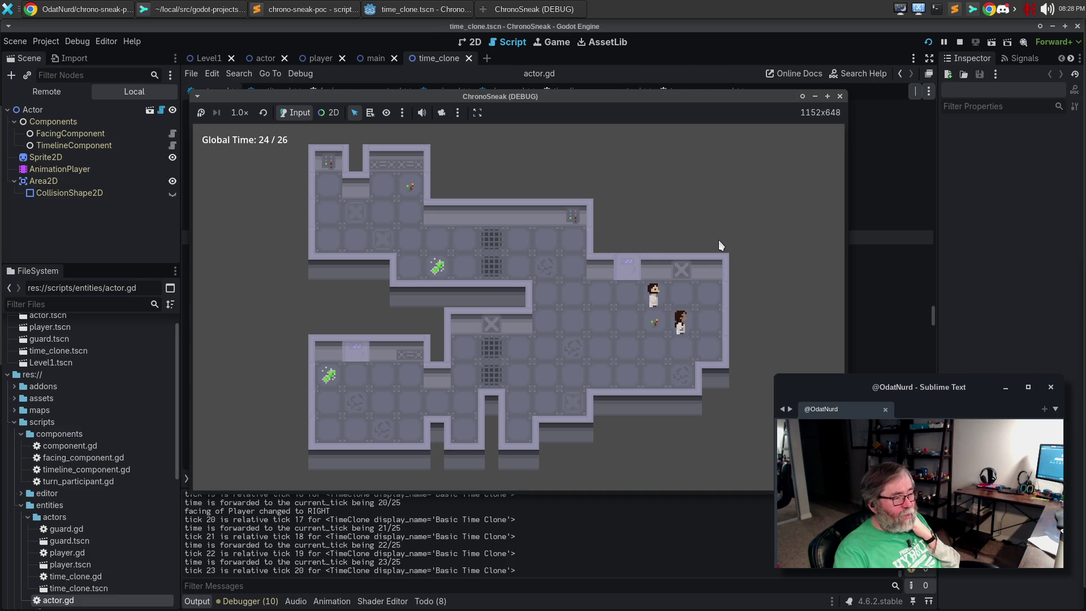
pyautogui.press('Left')
pyautogui.press('Left')
pyautogui.press('Left')
pyautogui.press('Left')
pyautogui.press('Left')
pyautogui.press('Left')
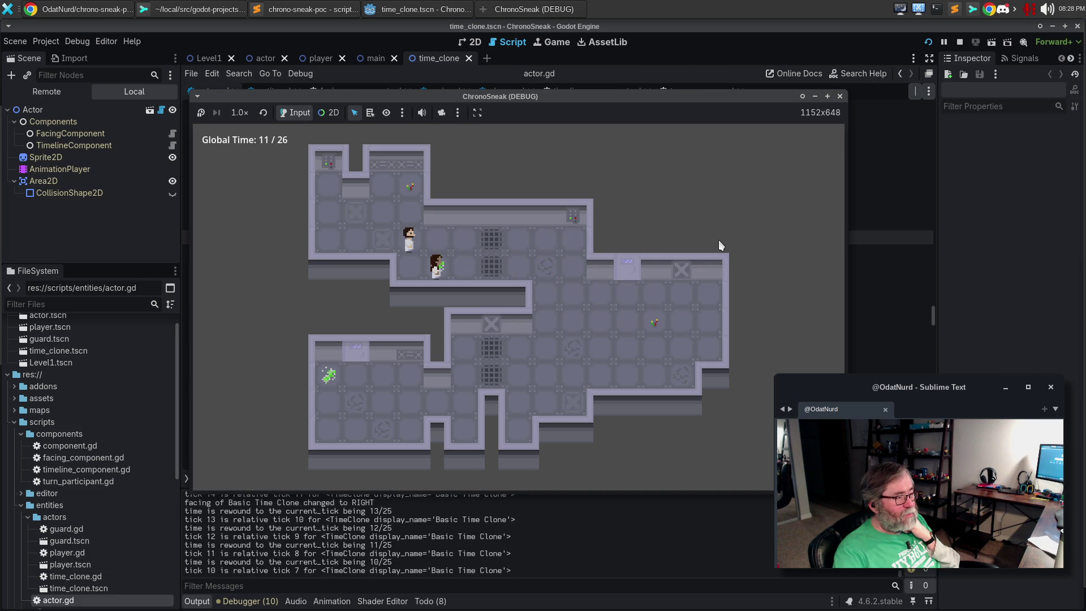
pyautogui.press('Right')
pyautogui.press('Right')
pyautogui.press('Right')
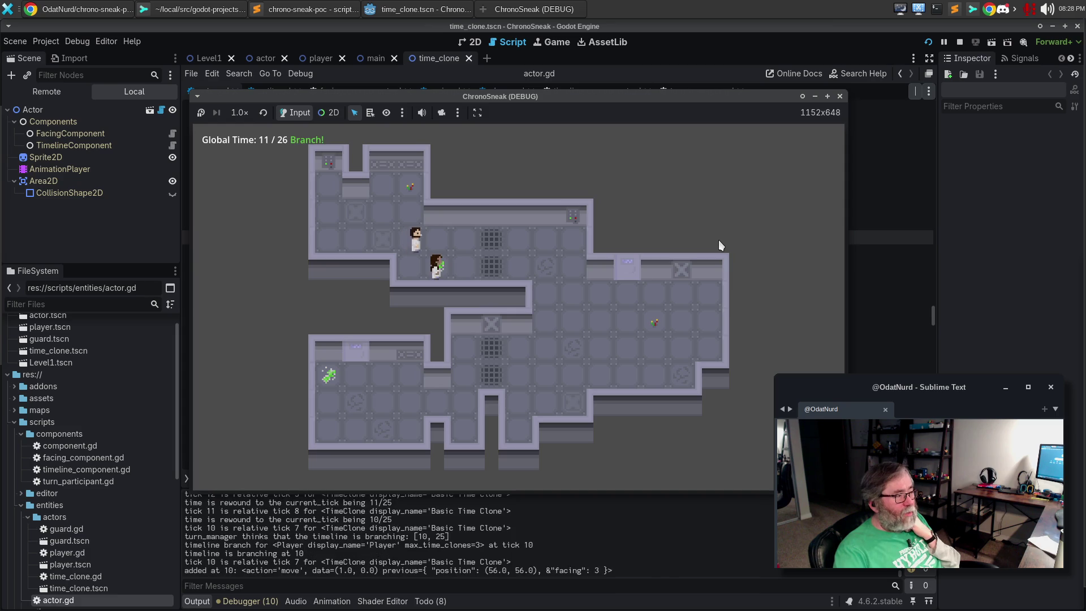
# Step: Move the player right and down along the new branch until the timeline reaches tick 24
pyautogui.press('Right')
pyautogui.press('Right')
pyautogui.press('Right')
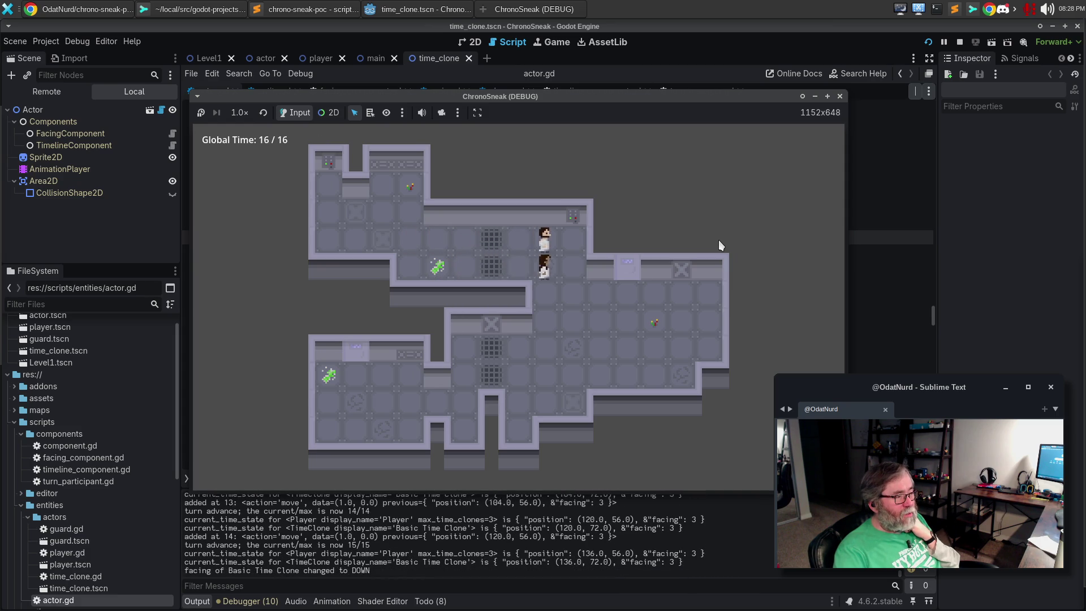
pyautogui.press('Down')
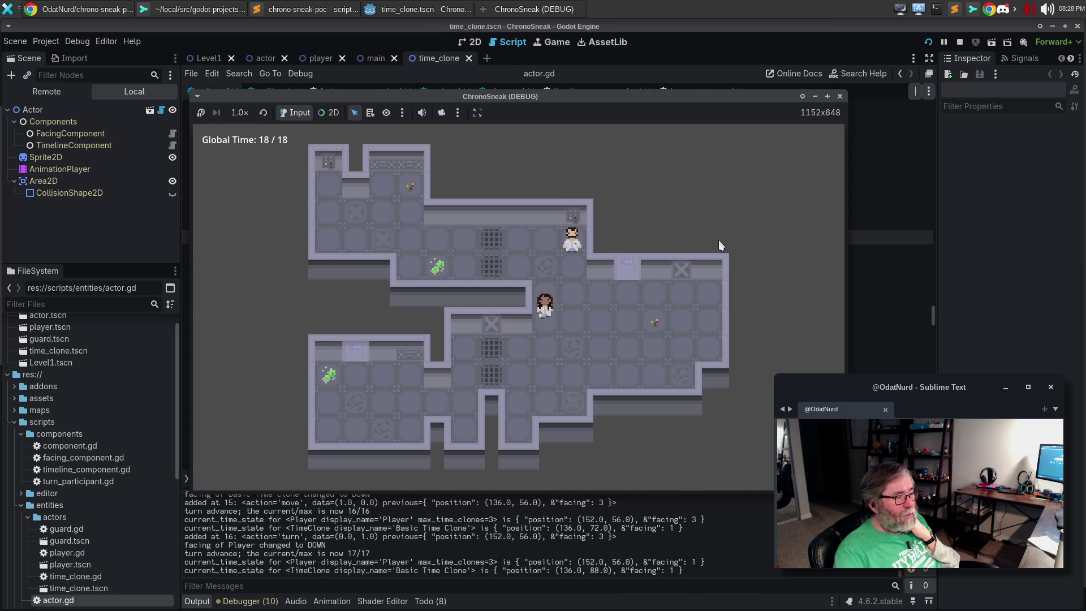
pyautogui.press('Down')
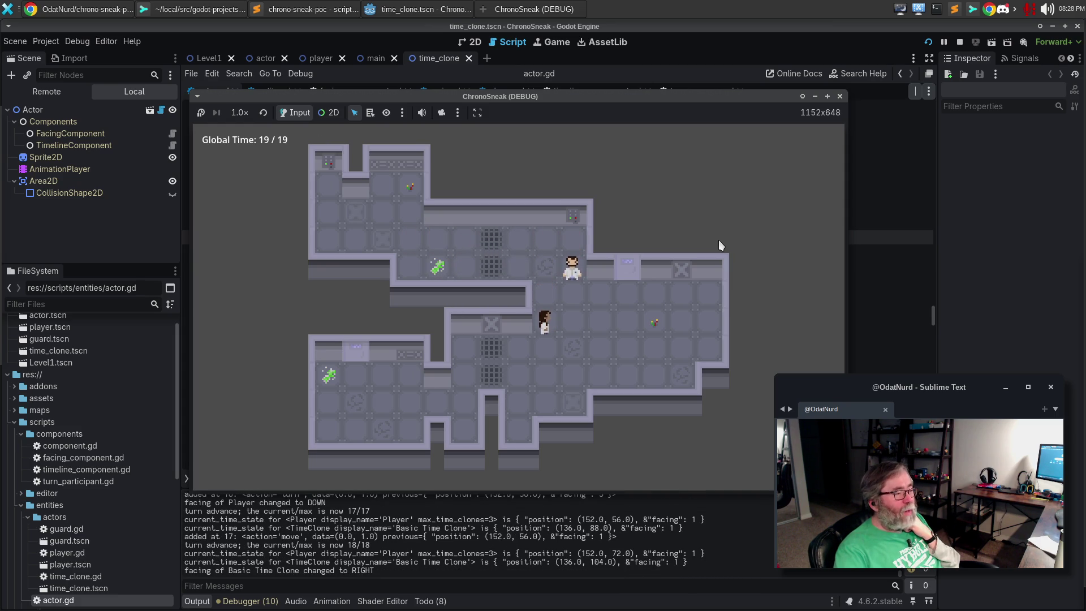
pyautogui.press('Left')
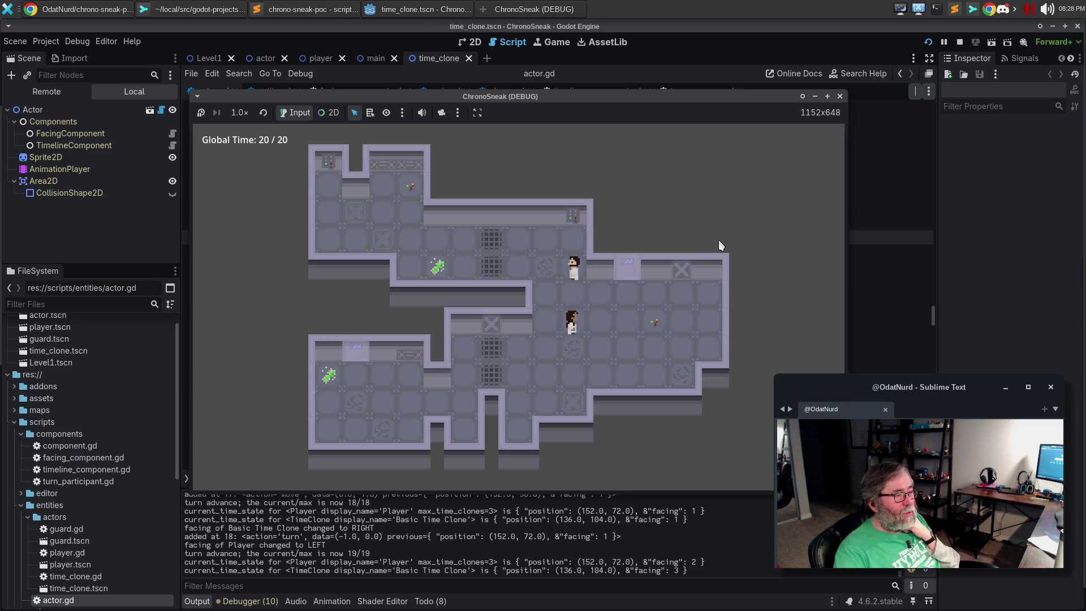
pyautogui.press('Right')
pyautogui.press('Down')
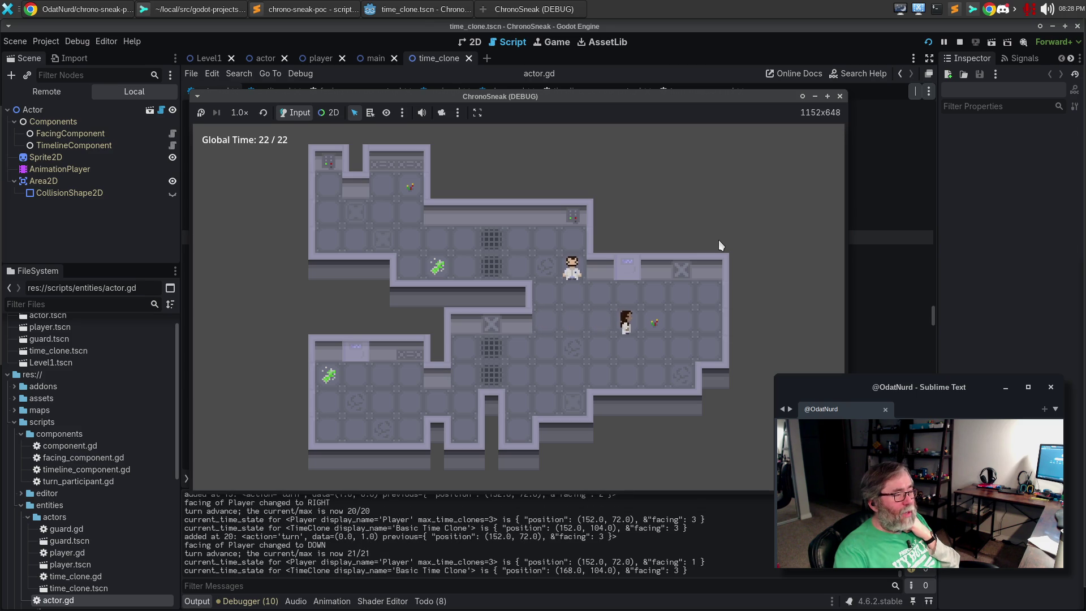
pyautogui.press('Down')
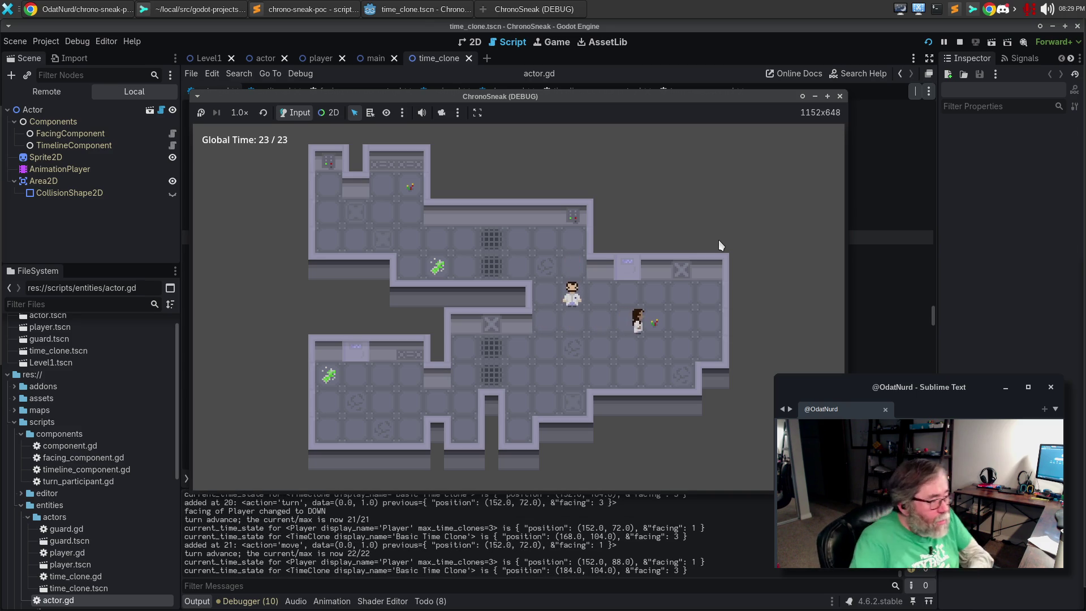
pyautogui.press('Right')
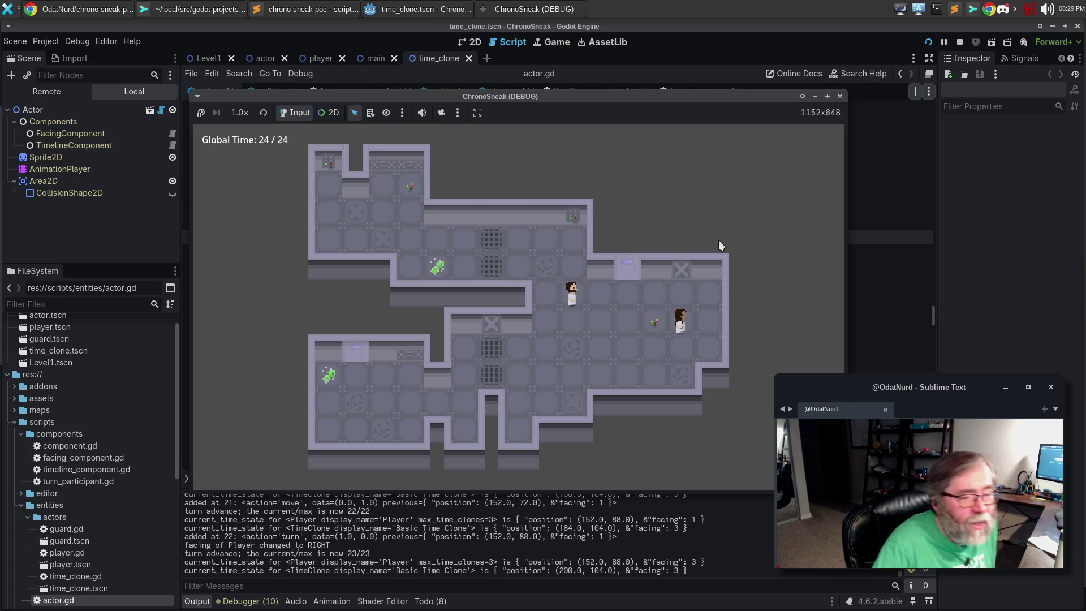
# Step: Rewind to tick 11, branch with c to spawn a new clone, and move right
pyautogui.press('z')
pyautogui.press('z')
pyautogui.press('z')
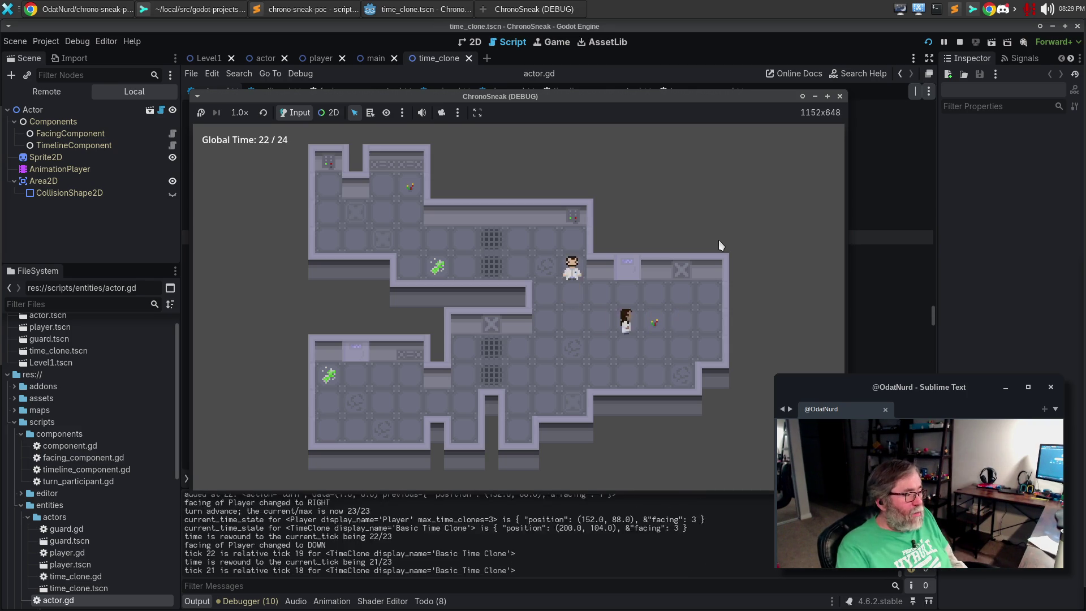
pyautogui.press('z')
pyautogui.press('z')
pyautogui.press('z')
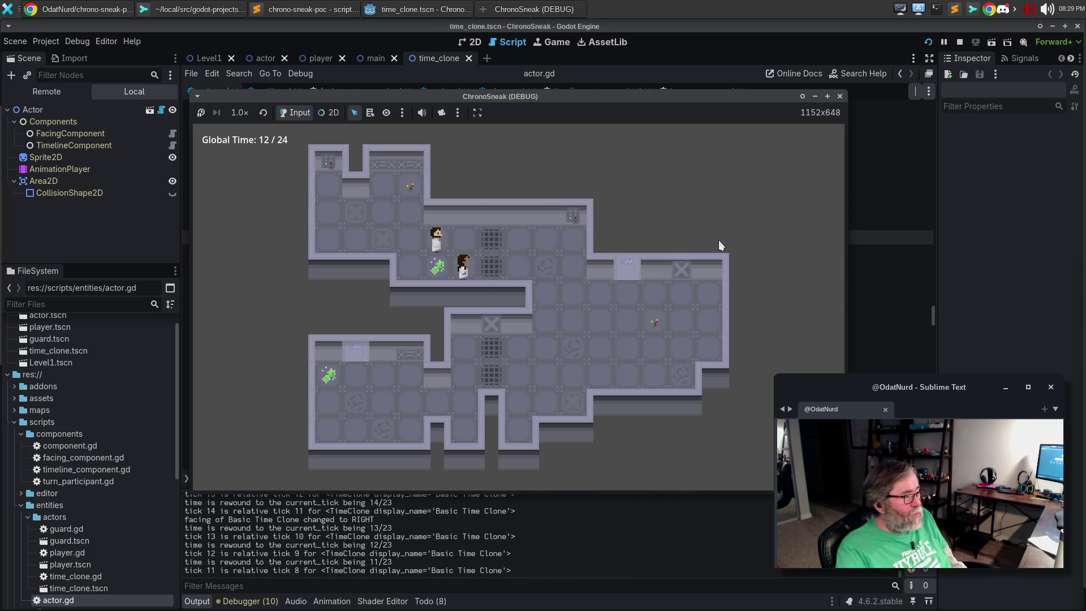
pyautogui.press('c')
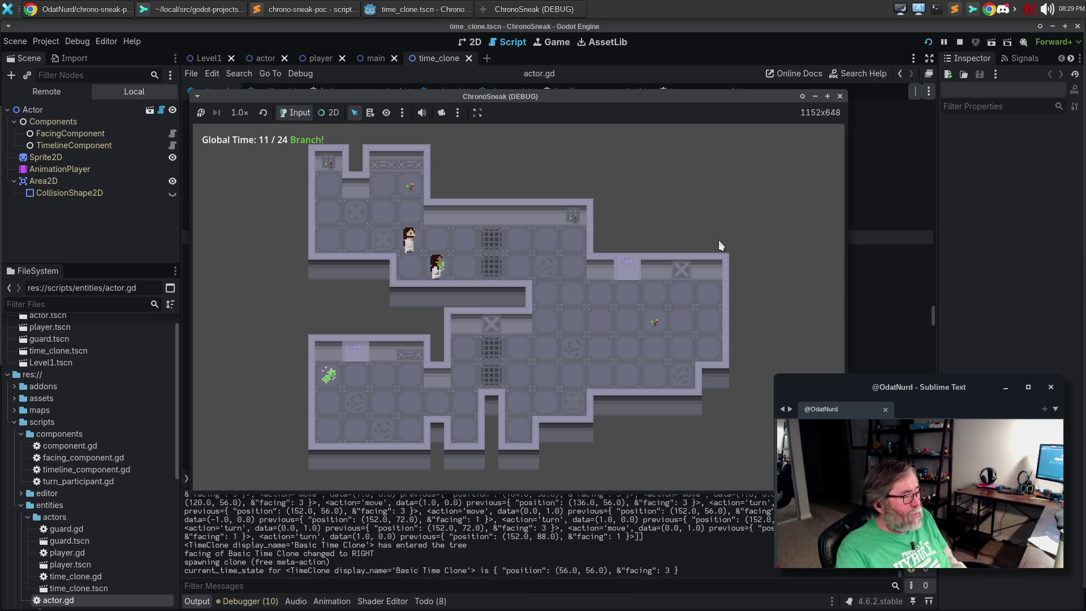
pyautogui.press('Right')
pyautogui.press('Right')
pyautogui.press('Right')
pyautogui.press('Right')
pyautogui.press('Right')
pyautogui.press('Right')
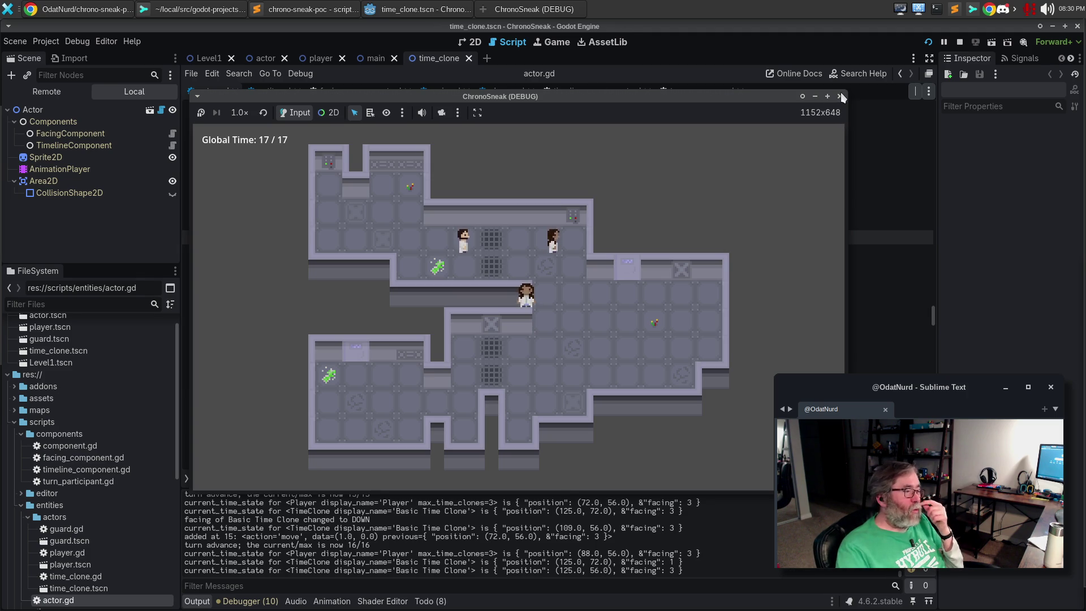
# Step: Drag the game window up and to the left
pyautogui.moveTo(578, 96); pyautogui.dragTo(519, 73)
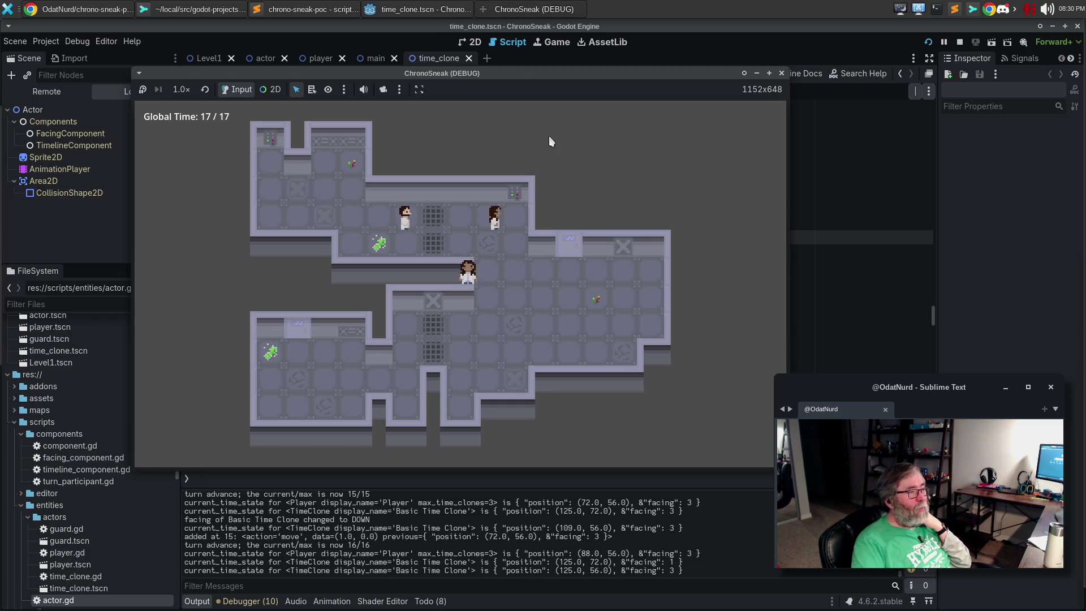
# Step: Replay a tick with q and e, step the player right to tick 18, then rewind one tick
pyautogui.press('q')
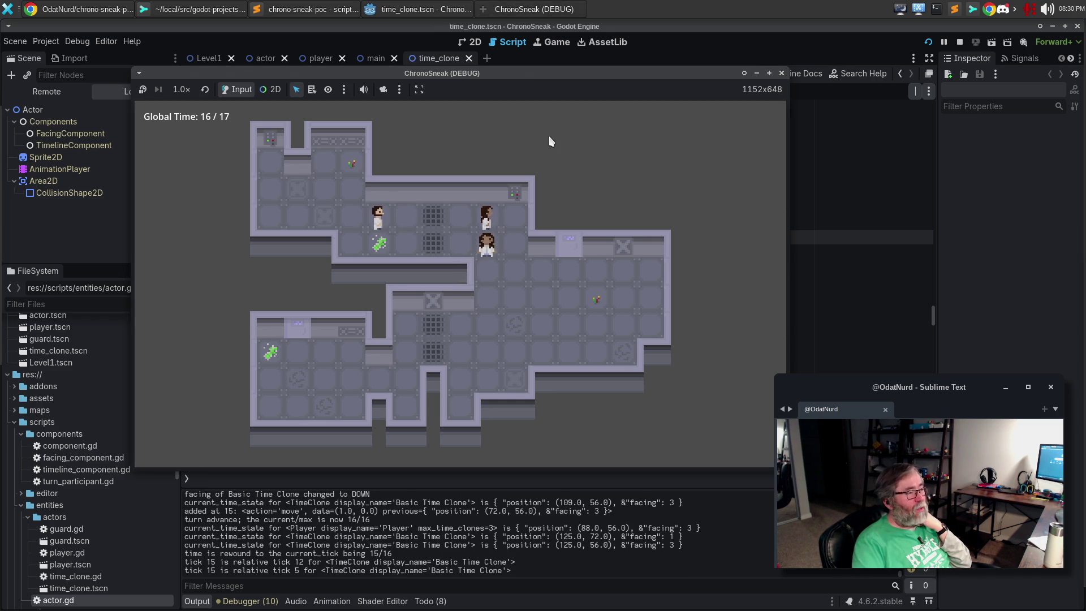
pyautogui.press('e')
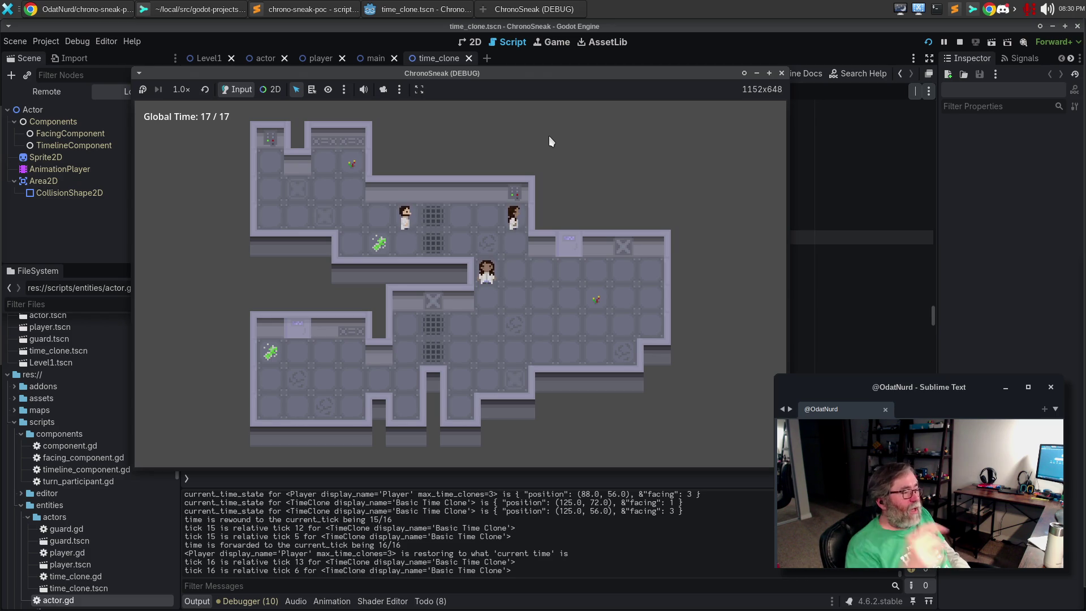
pyautogui.press('Right')
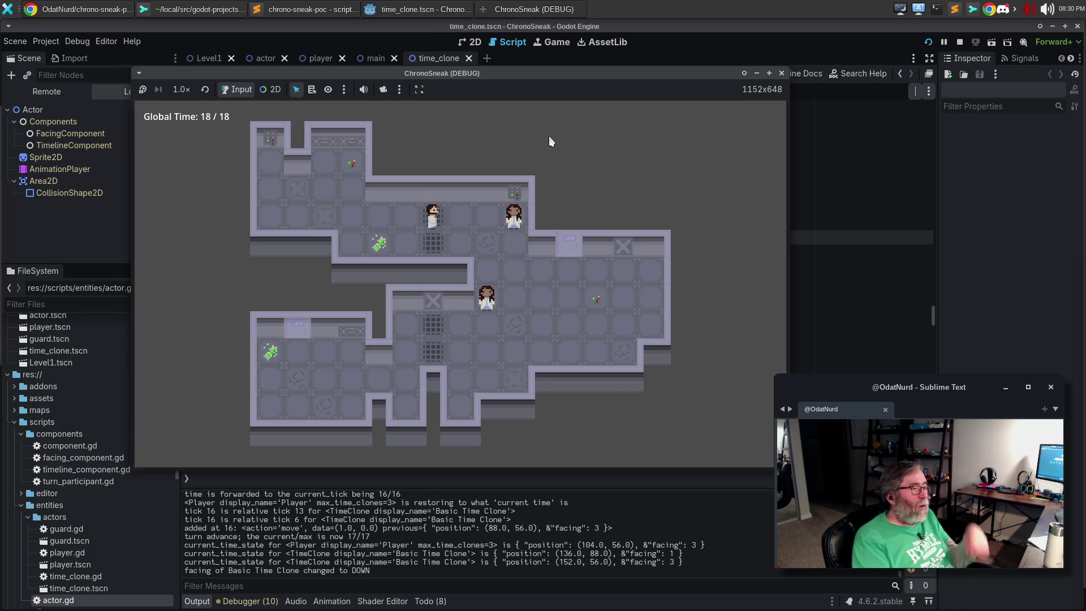
pyautogui.press('z')
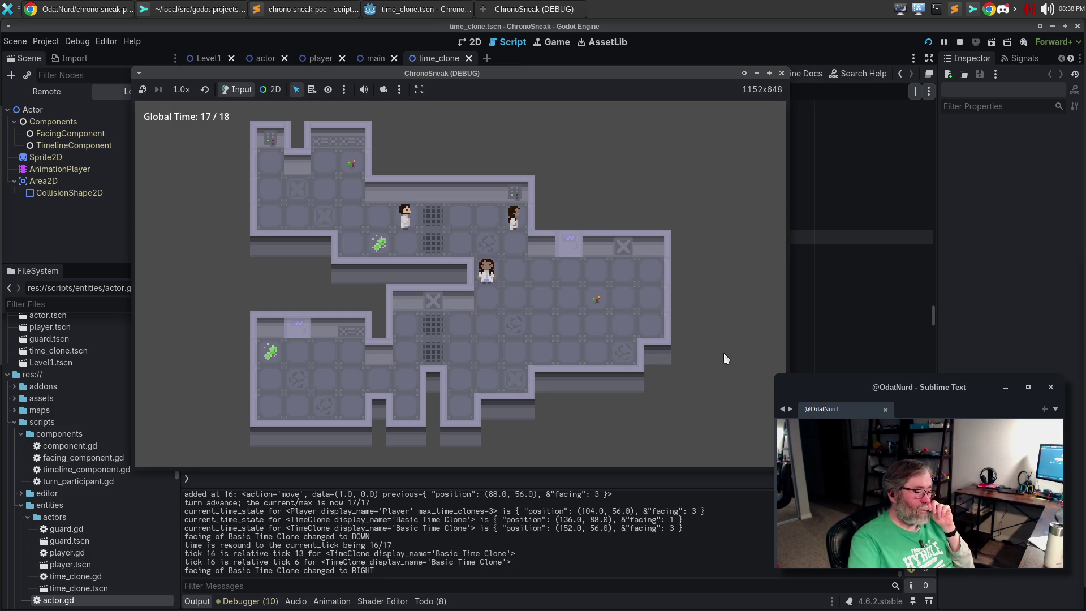
# Step: Toggle time back and forward three times with q and e, then move right to branch at tick 16
pyautogui.press('q')
pyautogui.press('e')
pyautogui.press('q')
pyautogui.press('e')
pyautogui.press('q')
pyautogui.press('e')
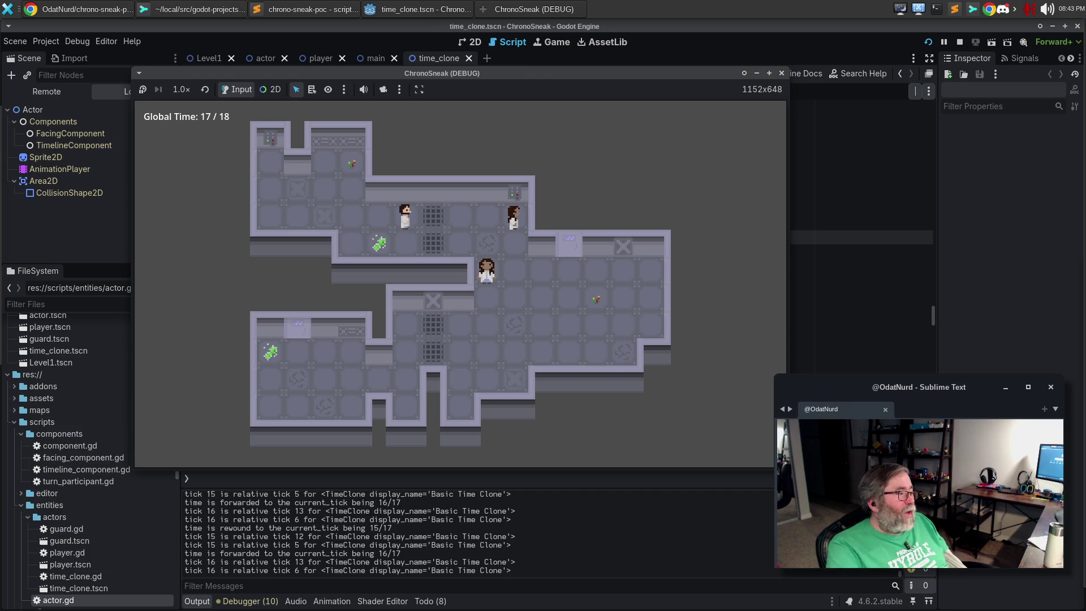
pyautogui.press('Right')
pyautogui.press('Right')
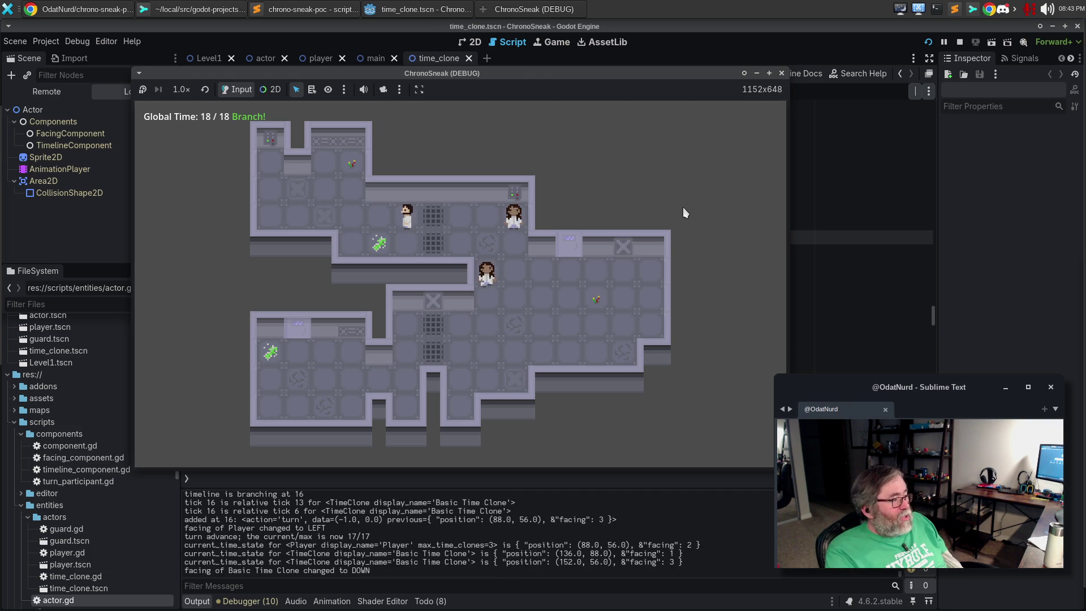
# Step: Advance a couple of turns, rewind to tick 12, and branch by stepping the player left
pyautogui.press('Right')
pyautogui.press('Right')
pyautogui.press('Right')
pyautogui.press('Left')
pyautogui.press('Left')
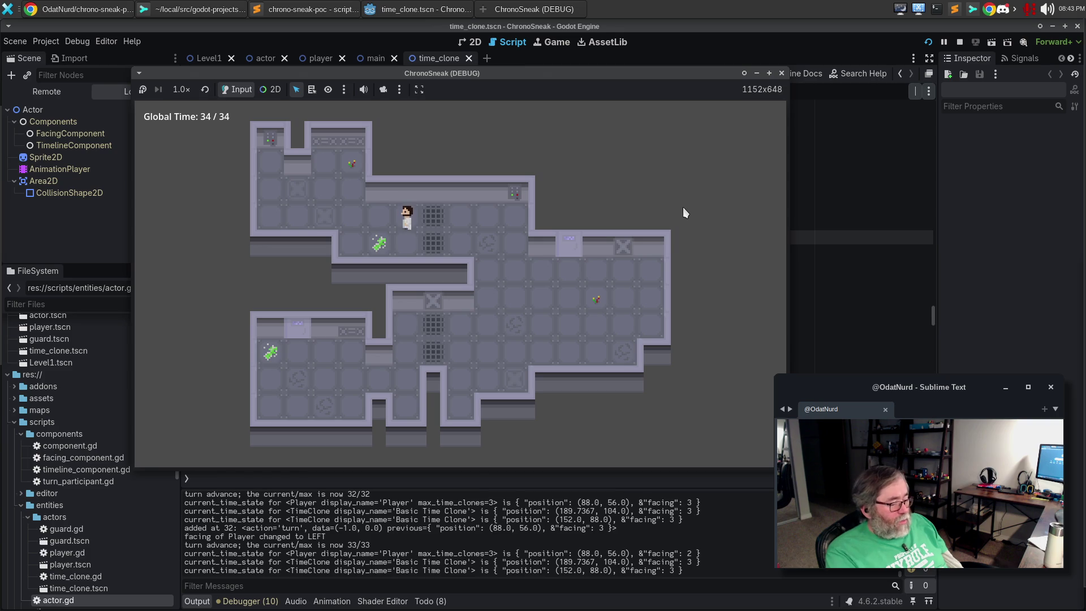
pyautogui.press('z')
pyautogui.press('z')
pyautogui.press('z')
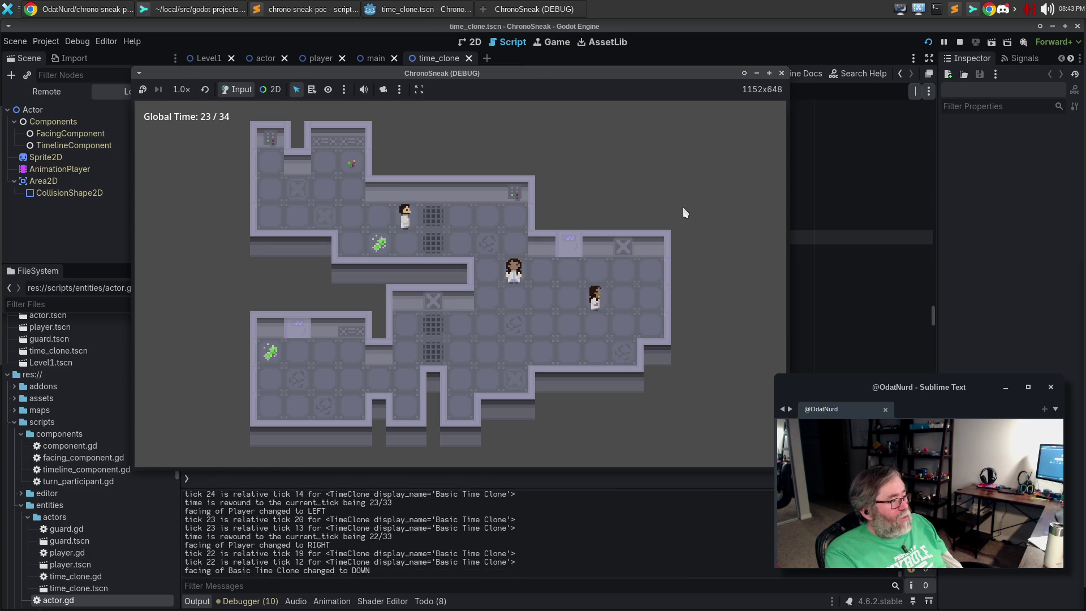
pyautogui.press('z')
pyautogui.press('z')
pyautogui.press('z')
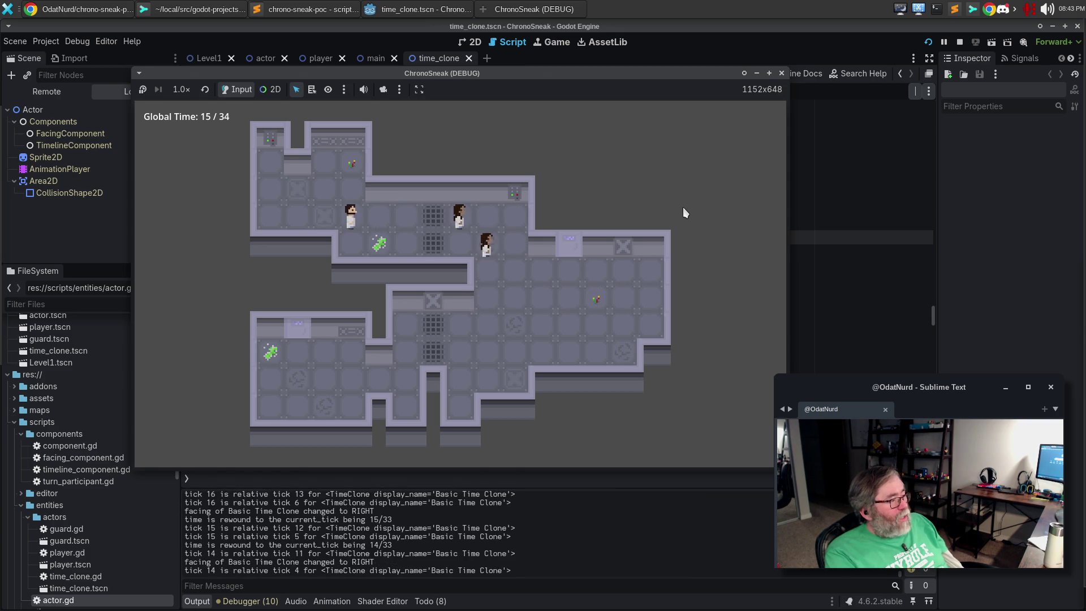
pyautogui.press('z')
pyautogui.press('z')
pyautogui.press('z')
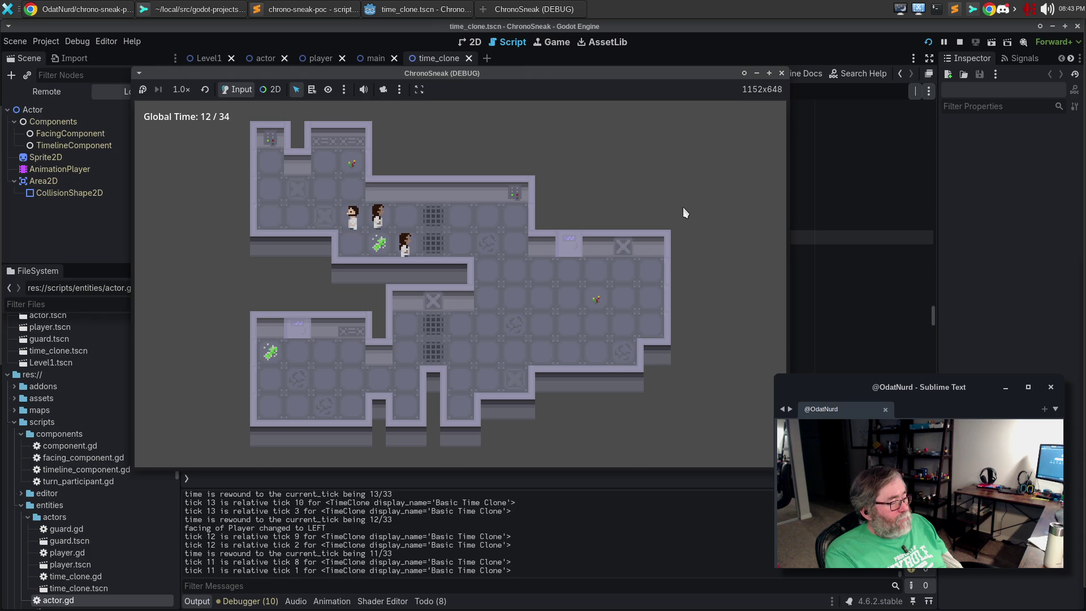
pyautogui.press('Left')
pyautogui.press('Left')
pyautogui.press('Left')
pyautogui.press('Left')
pyautogui.press('Left')
pyautogui.press('Left')
pyautogui.press('Left')
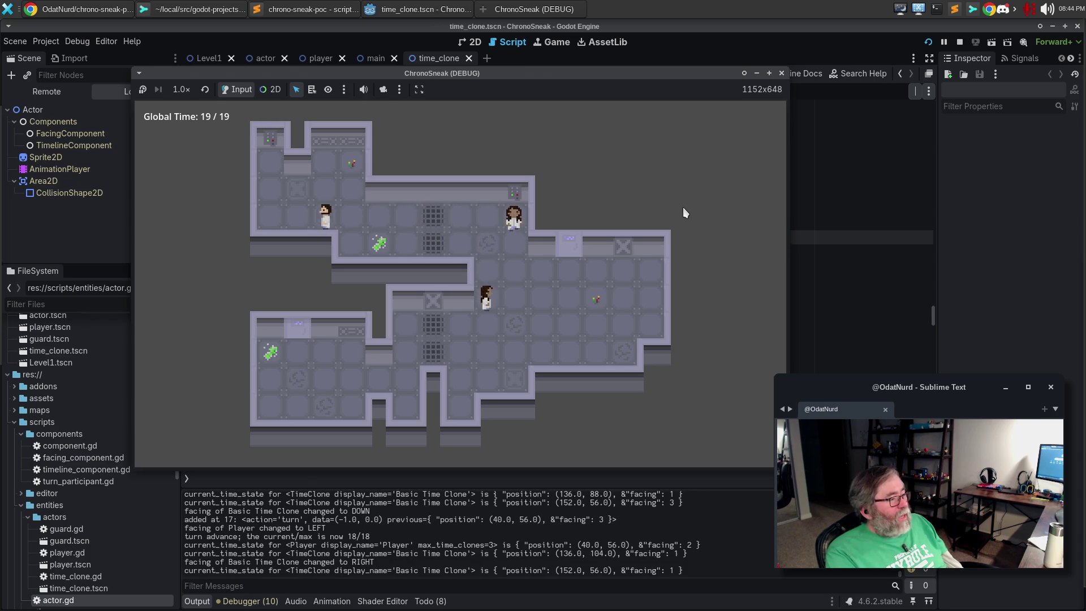
# Step: Walk the player two tiles right, perform its action, and rewind to tick 20
pyautogui.press('Right')
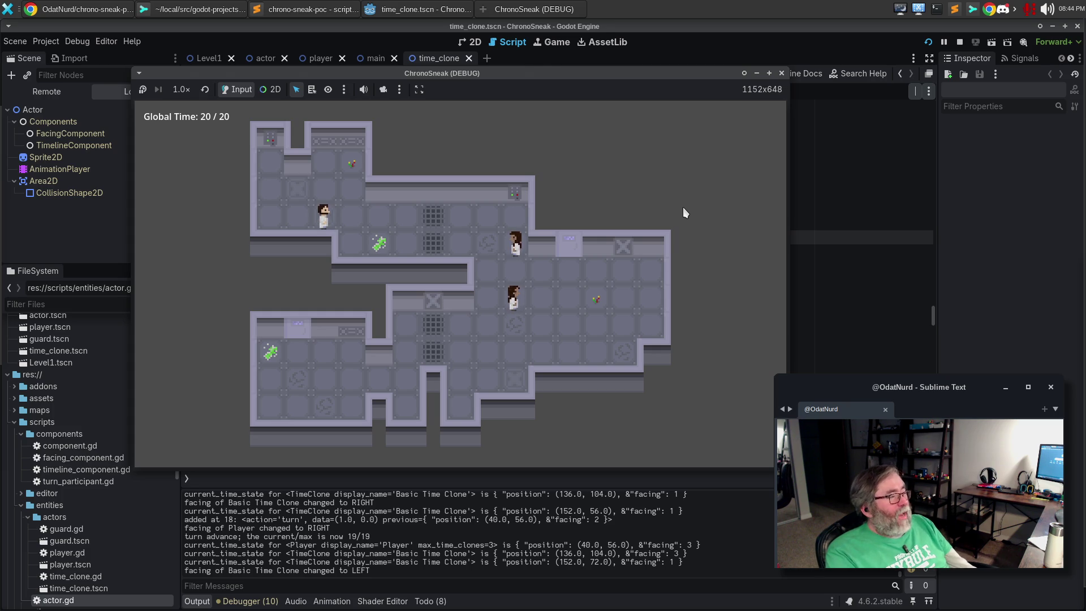
pyautogui.press('Right')
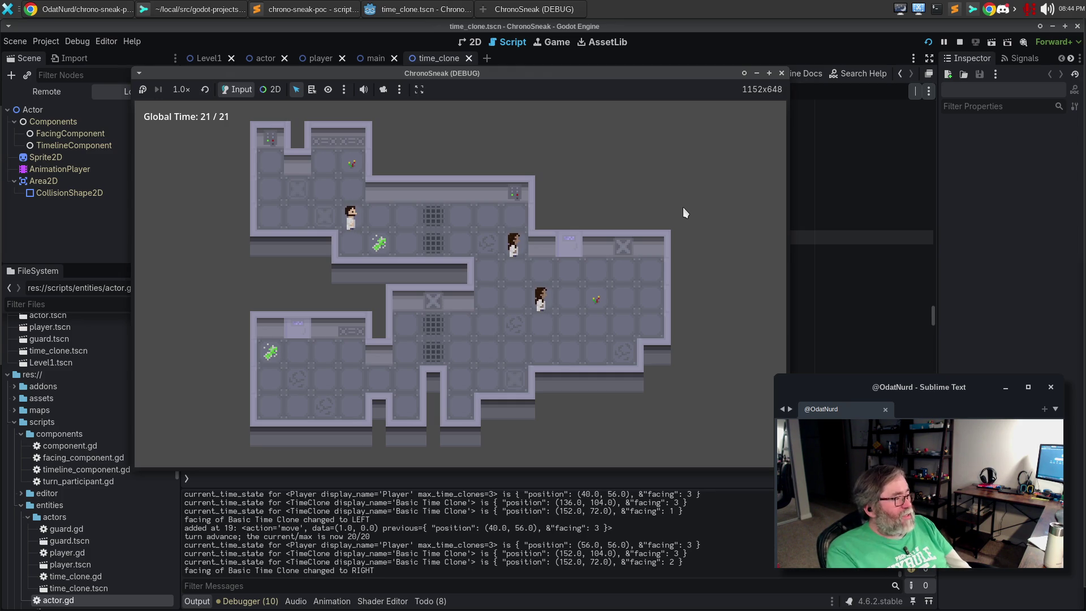
pyautogui.press('Right')
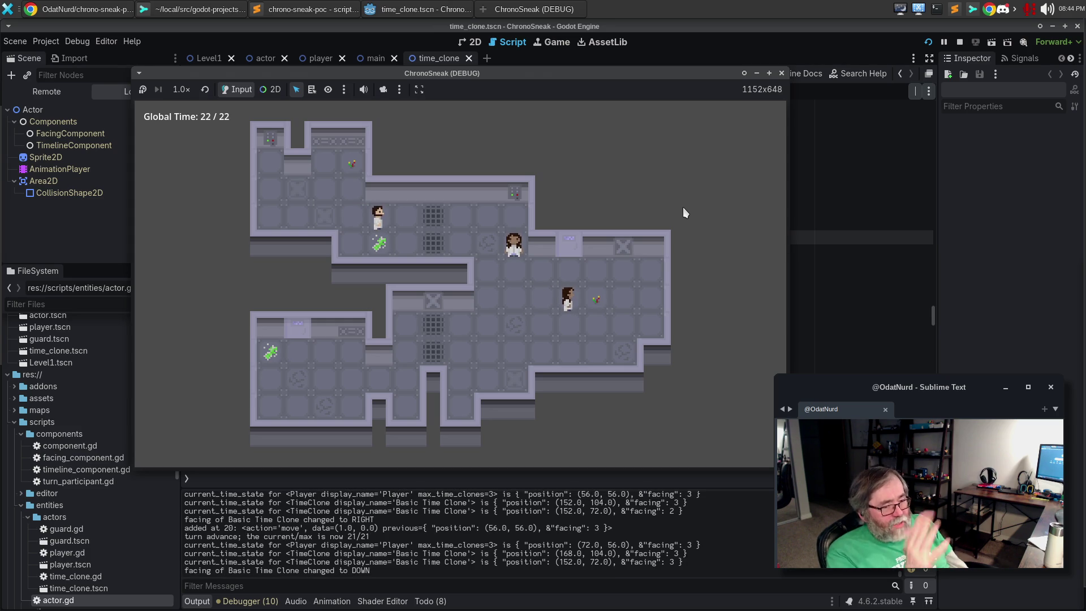
pyautogui.press('space')
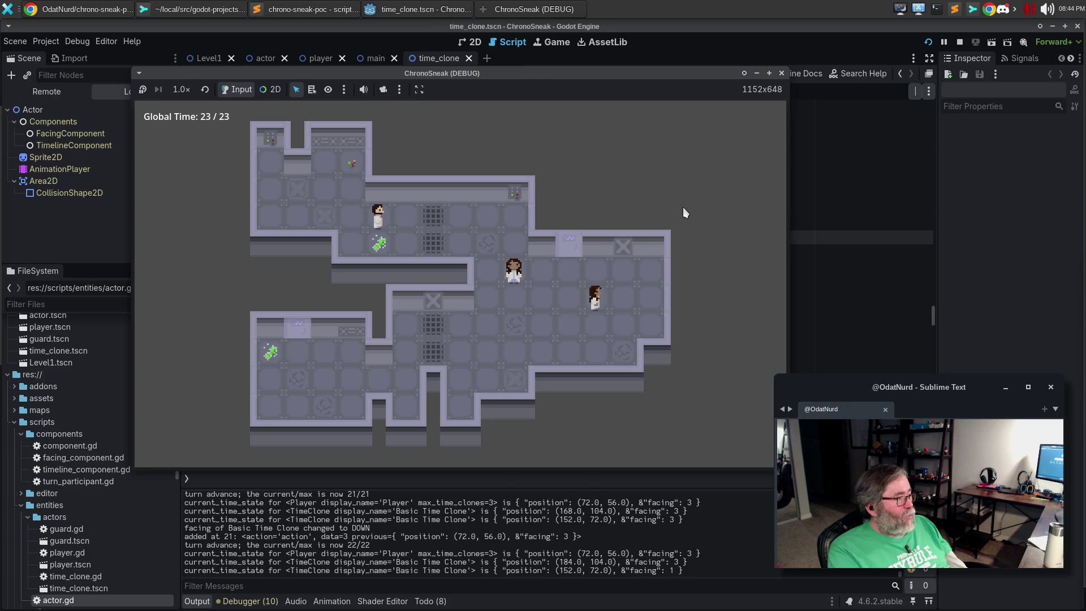
pyautogui.press('z')
pyautogui.press('z')
pyautogui.press('z')
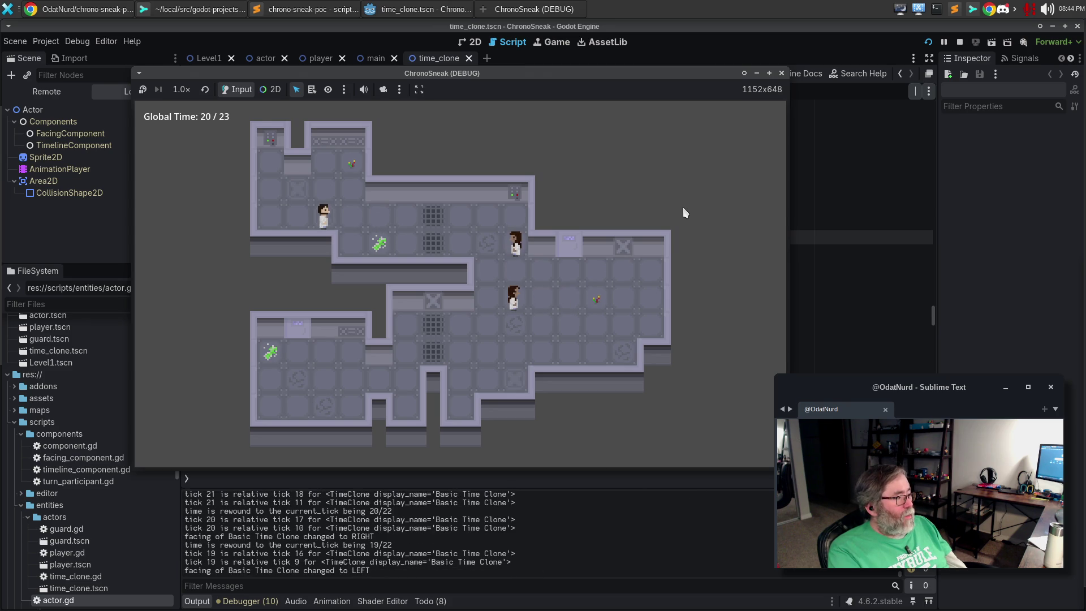
# Step: Branch by turning up, move up and right, perform the action, then rewind from 31 to 27
pyautogui.press('Up')
pyautogui.press('Up')
pyautogui.press('Down')
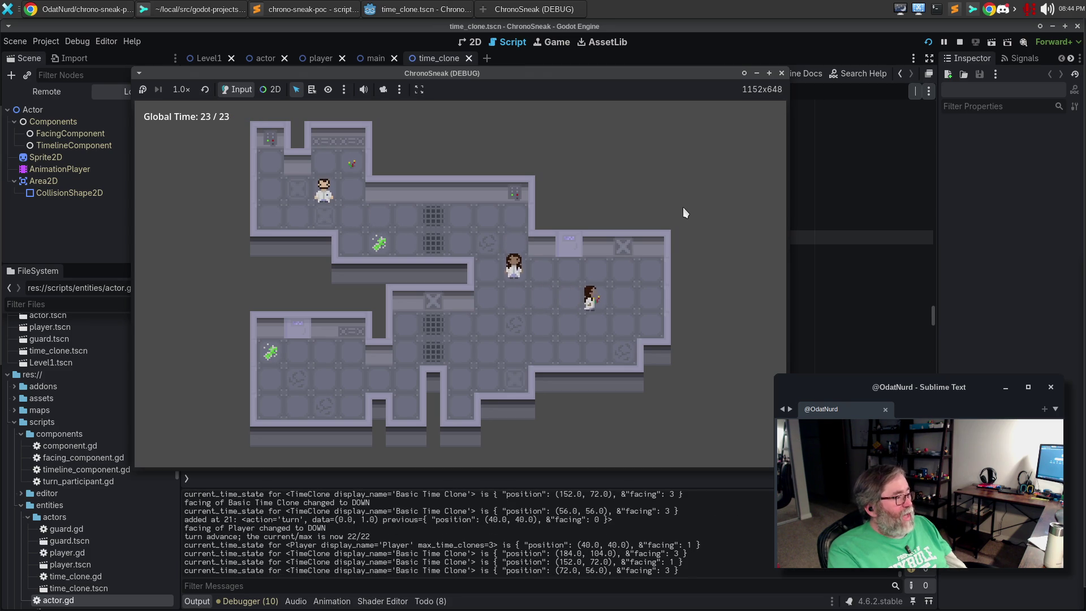
pyautogui.press('Right')
pyautogui.press('Right')
pyautogui.press('Right')
pyautogui.press('Right')
pyautogui.press('Right')
pyautogui.press('Right')
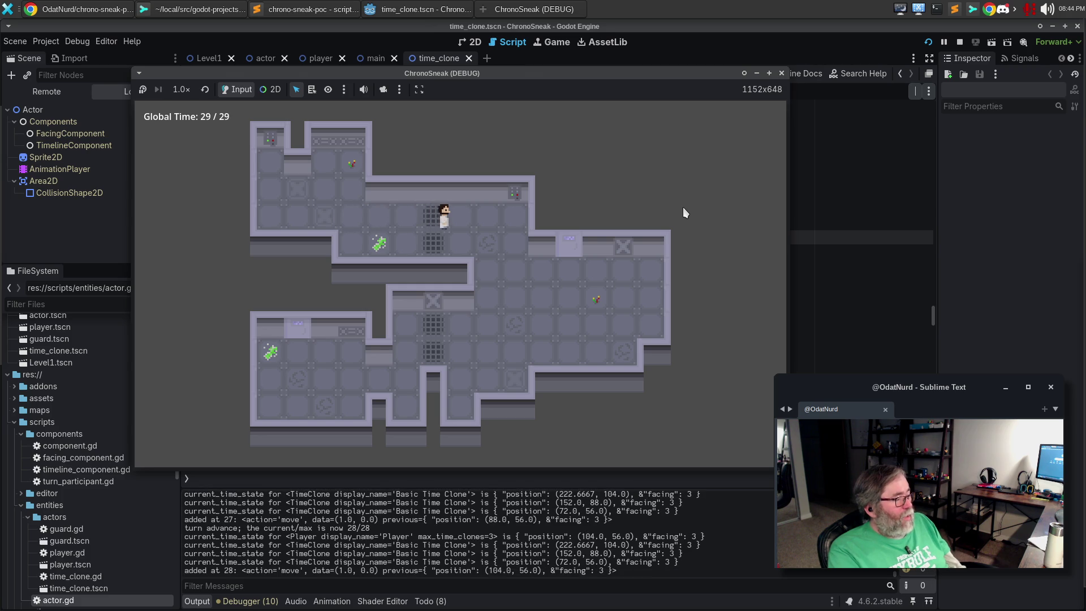
pyautogui.press('space')
pyautogui.press('space')
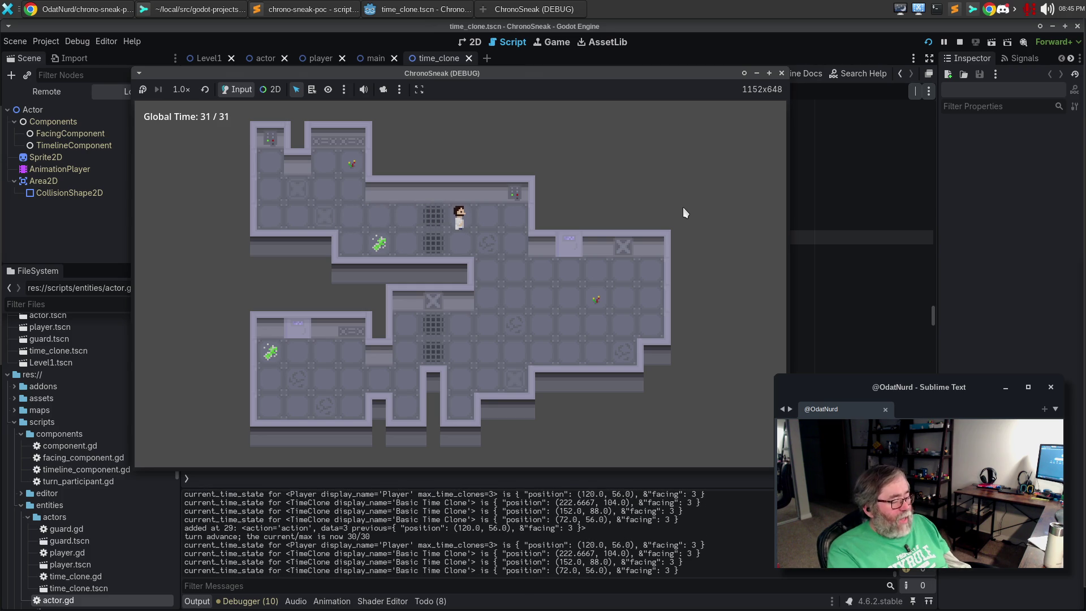
pyautogui.press('z')
pyautogui.press('z')
pyautogui.press('z')
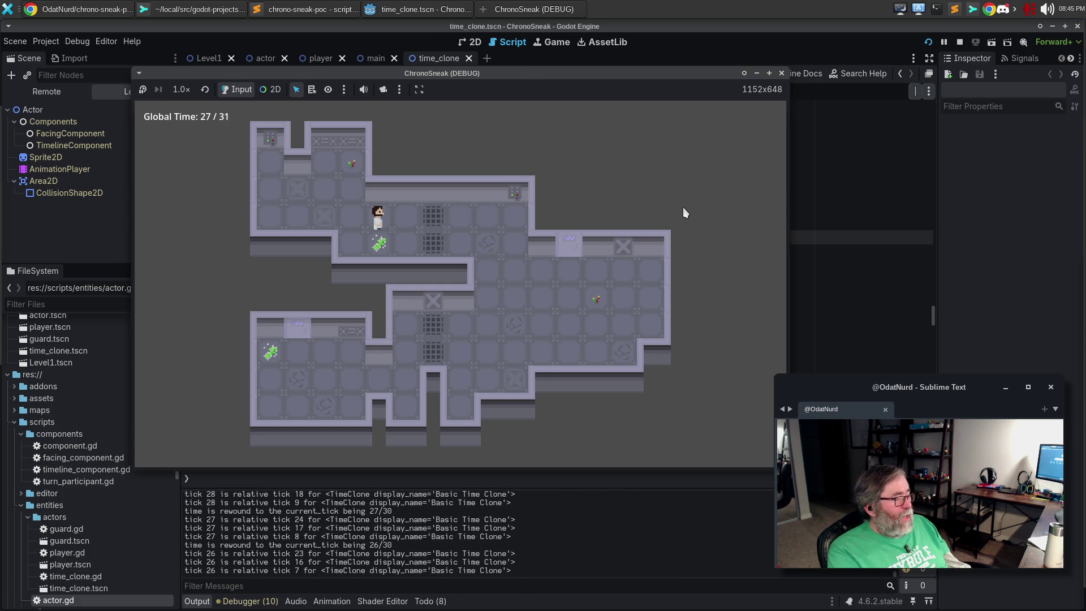
# Step: Move right and down, rewind from 35 to 29, then branch stepping down and face right
pyautogui.press('Right')
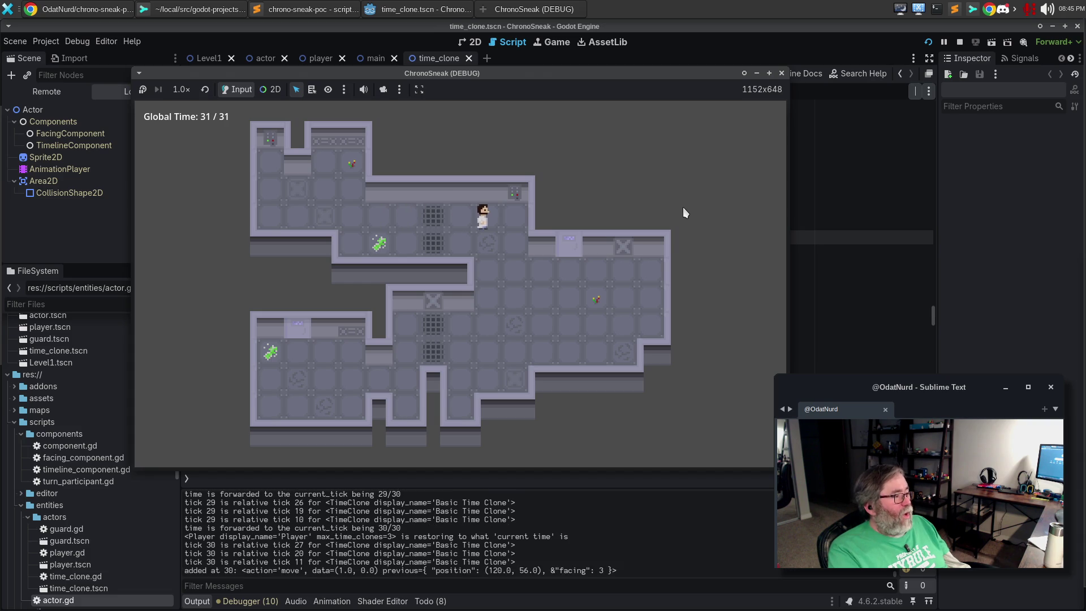
pyautogui.press('Right')
pyautogui.press('Right')
pyautogui.press('Down')
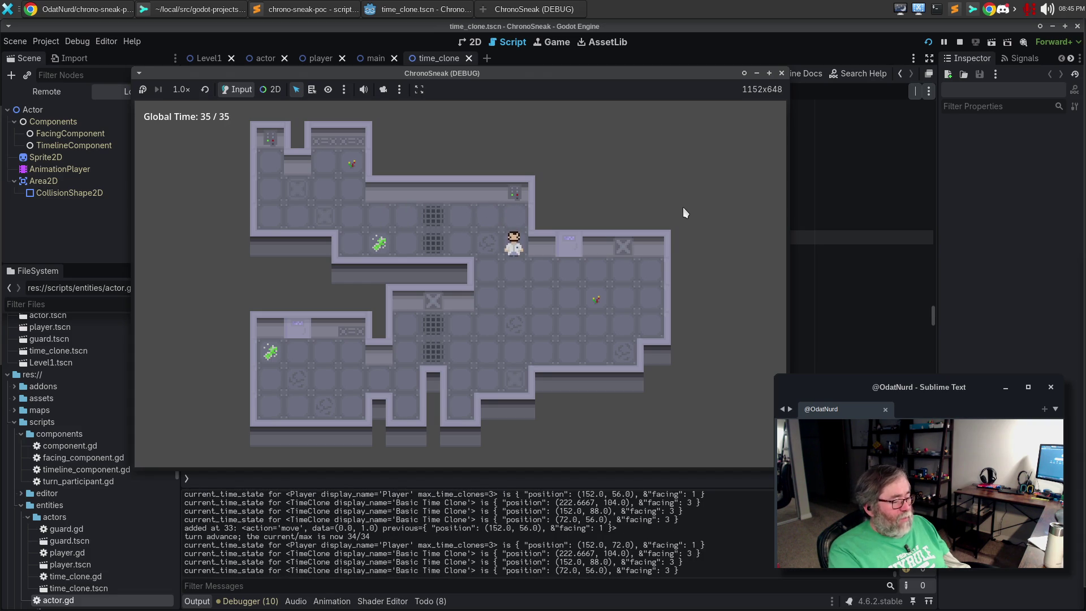
pyautogui.press('z')
pyautogui.press('z')
pyautogui.press('z')
pyautogui.press('z')
pyautogui.press('z')
pyautogui.press('Down')
pyautogui.press('Right')
pyautogui.press('Right')
pyautogui.press('Right')
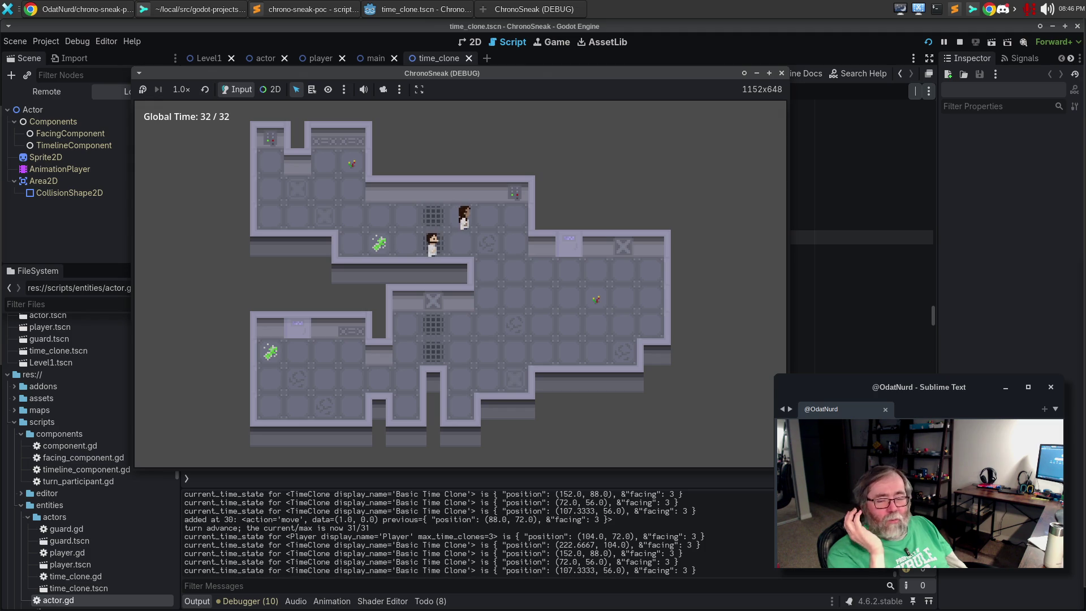
# Step: Open the system sound menu from the tray speaker icon
pyautogui.click(1046, 9)
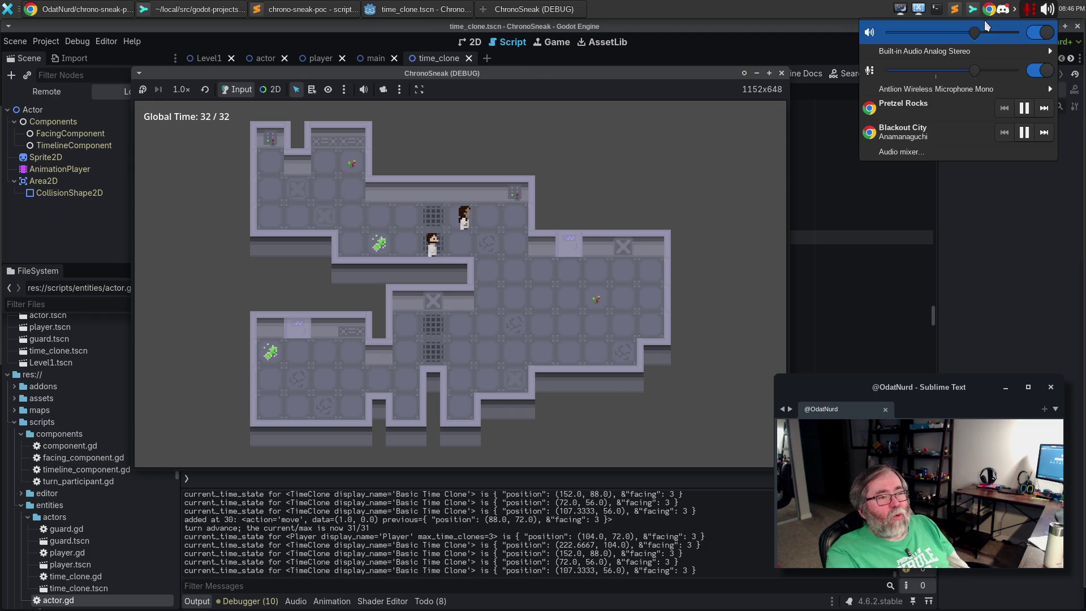
# Step: Open the audio mixer, push it off screen to the right, and stop the running game with F8
pyautogui.click(901, 152)
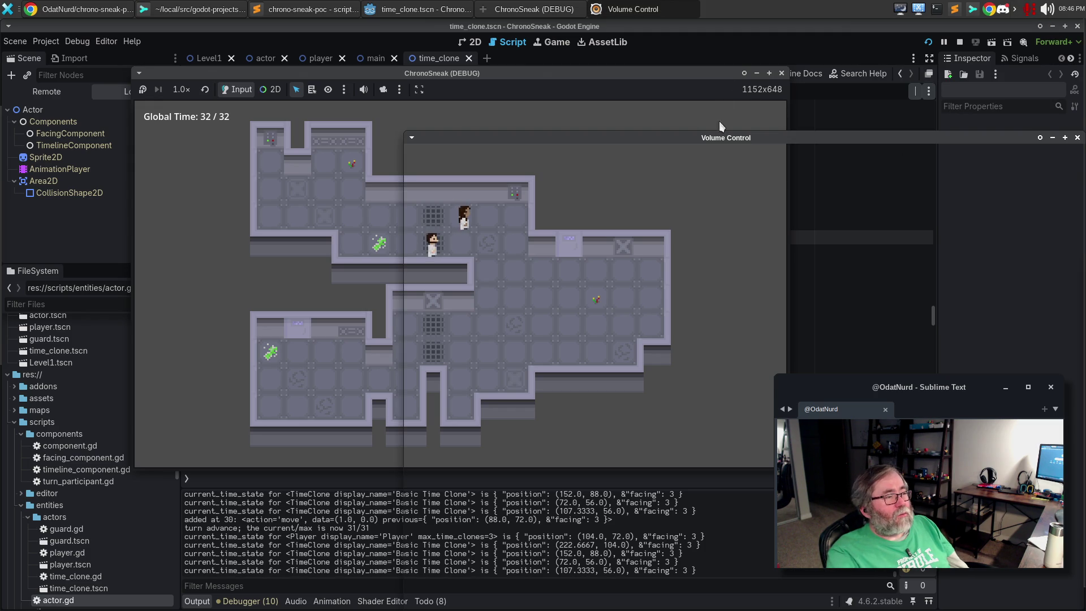
pyautogui.moveTo(894, 138); pyautogui.dragTo(1085, 141)
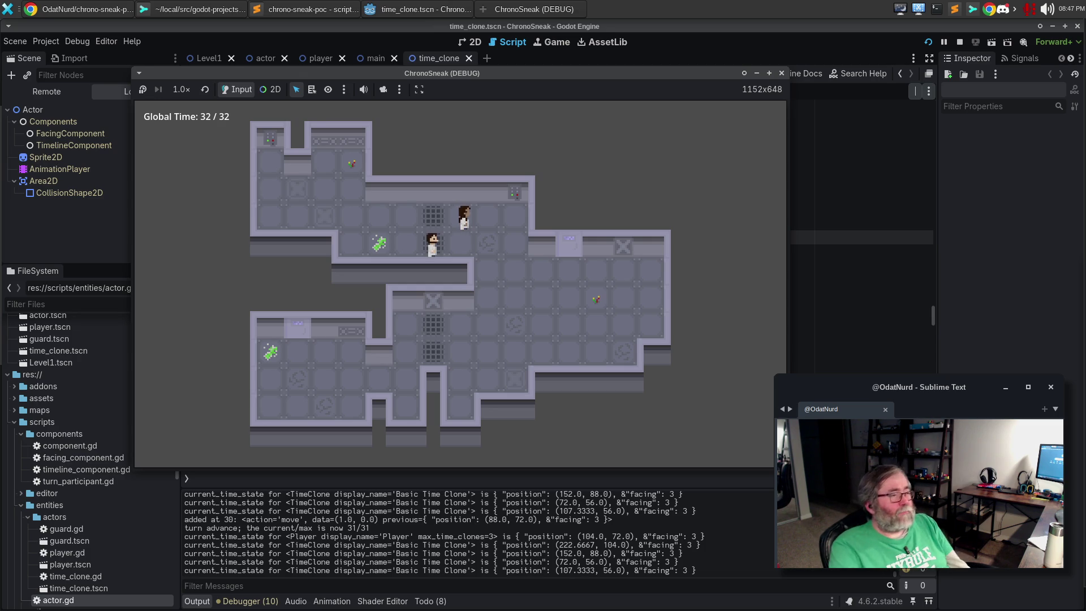
pyautogui.press('F8')
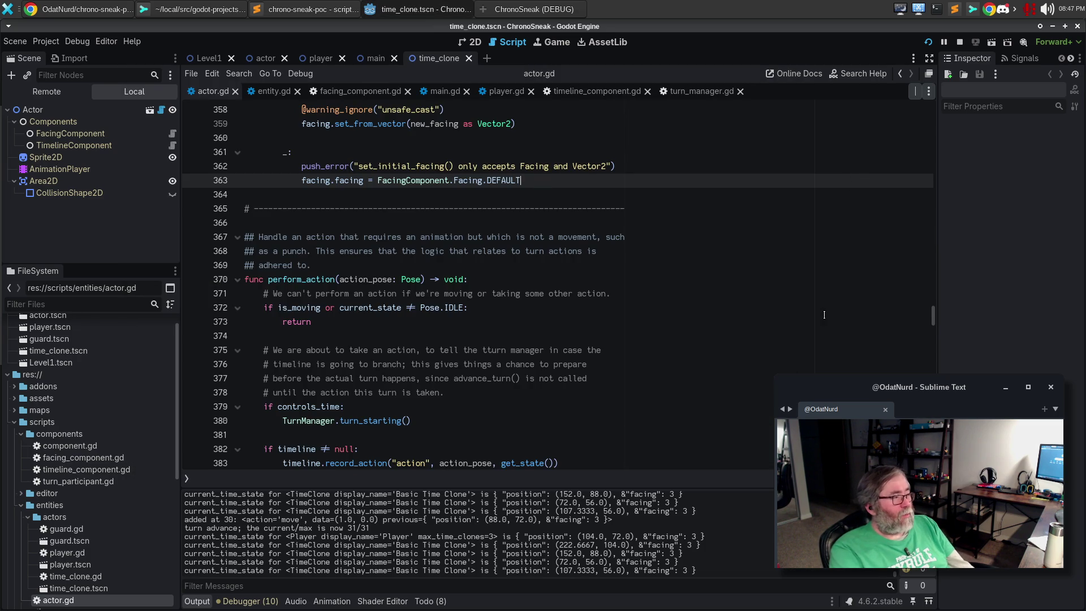
# Step: Show timeline_component.gd's warnings list and jump to the line 167 UNSAFE_METHOD_ACCESS warning
pyautogui.click(597, 91)
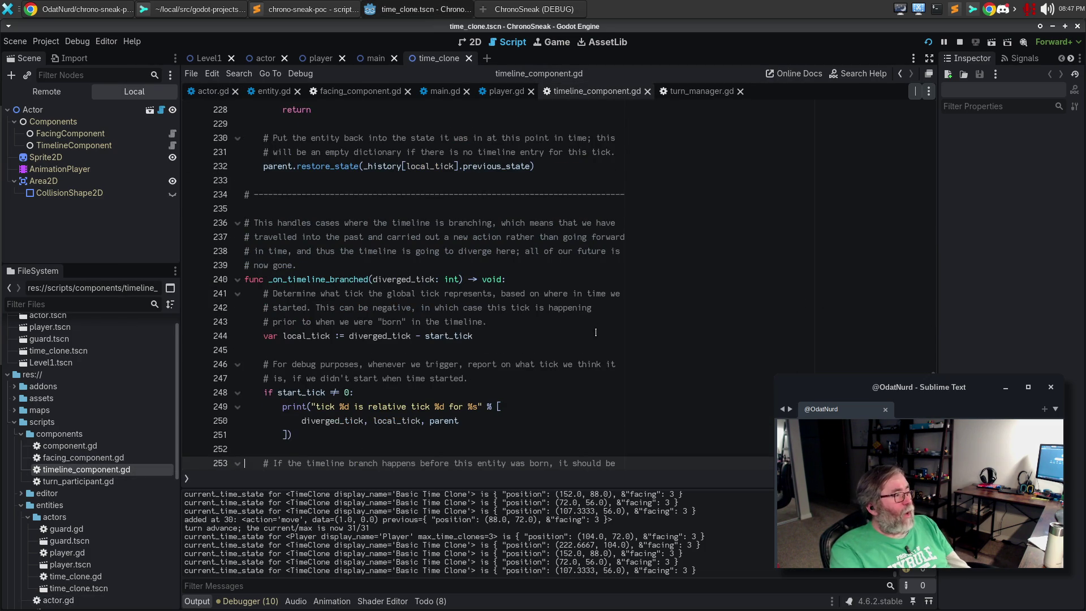
pyautogui.scroll(10, 597, 330)
pyautogui.scroll(4, 597, 329)
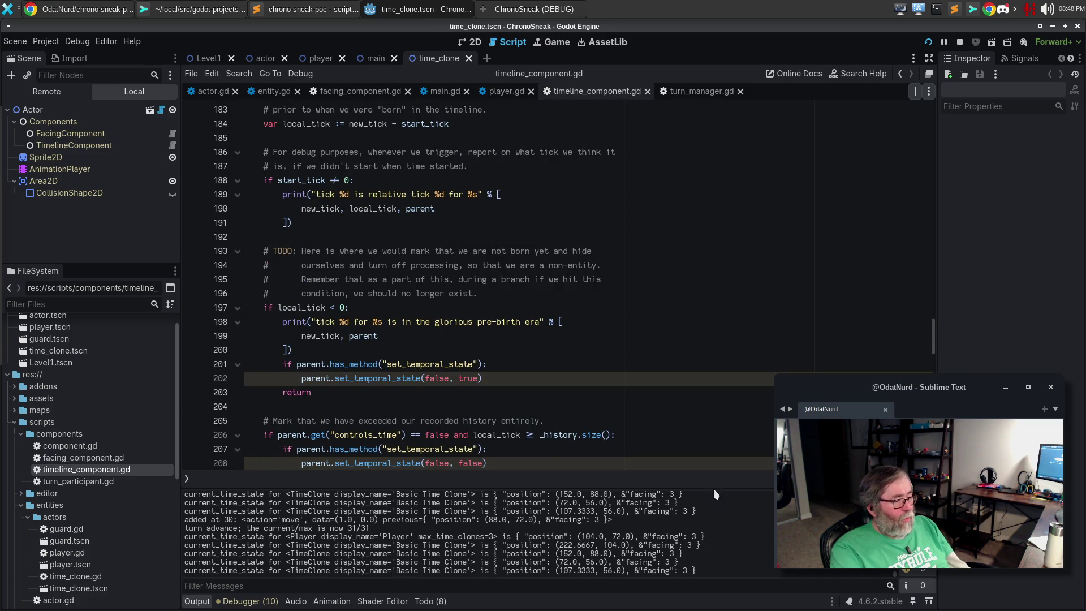
pyautogui.click(809, 478)
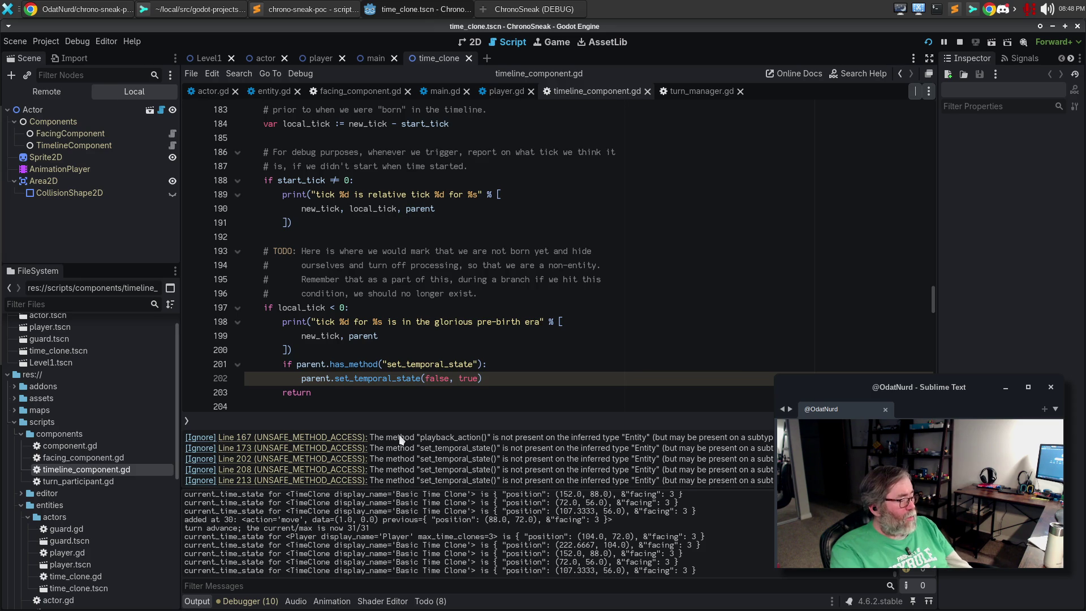
pyautogui.click(360, 439)
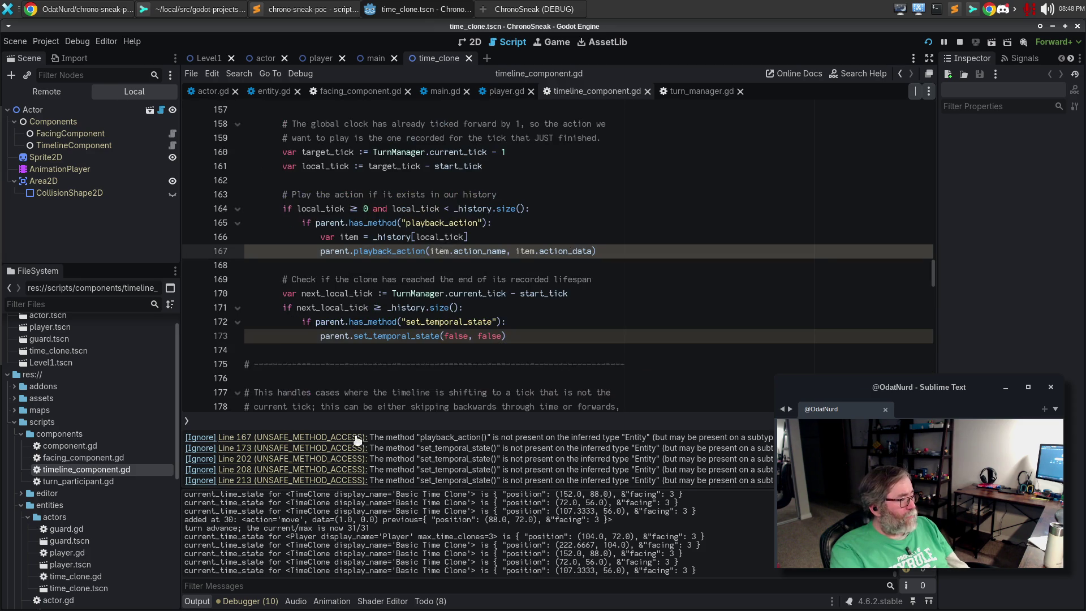
pyautogui.moveTo(560, 301)
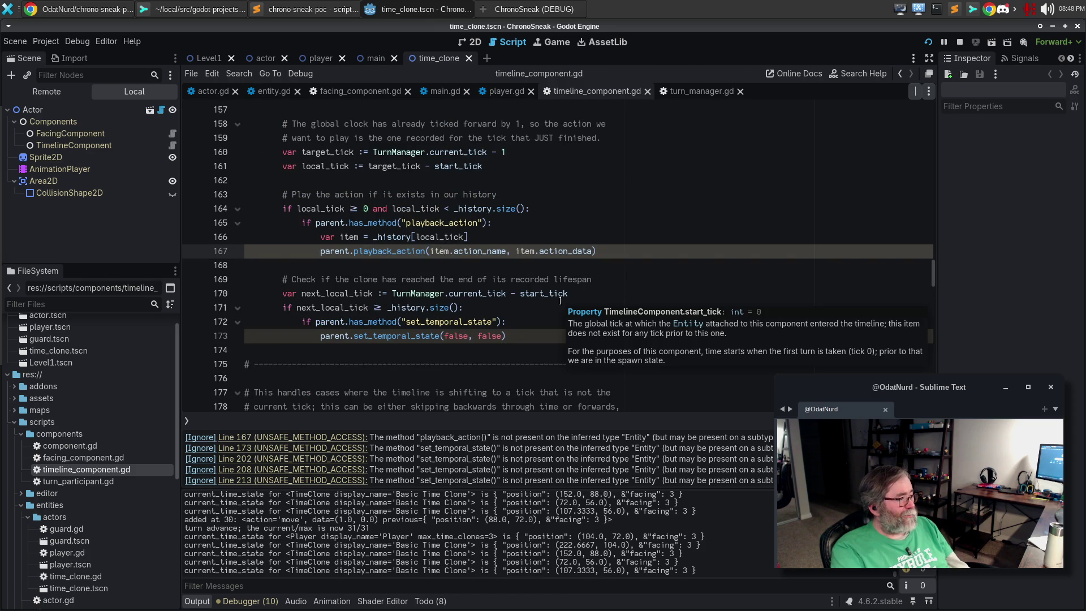
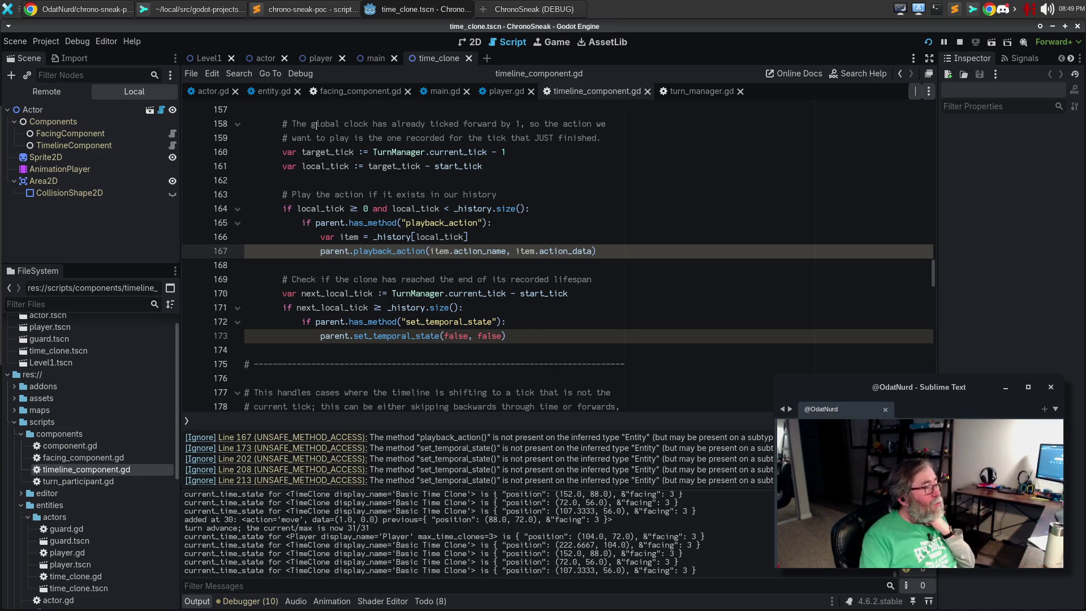
# Step: Open the entity base class script and scroll through its code
pyautogui.click(284, 94)
pyautogui.scroll(20, 417, 208)
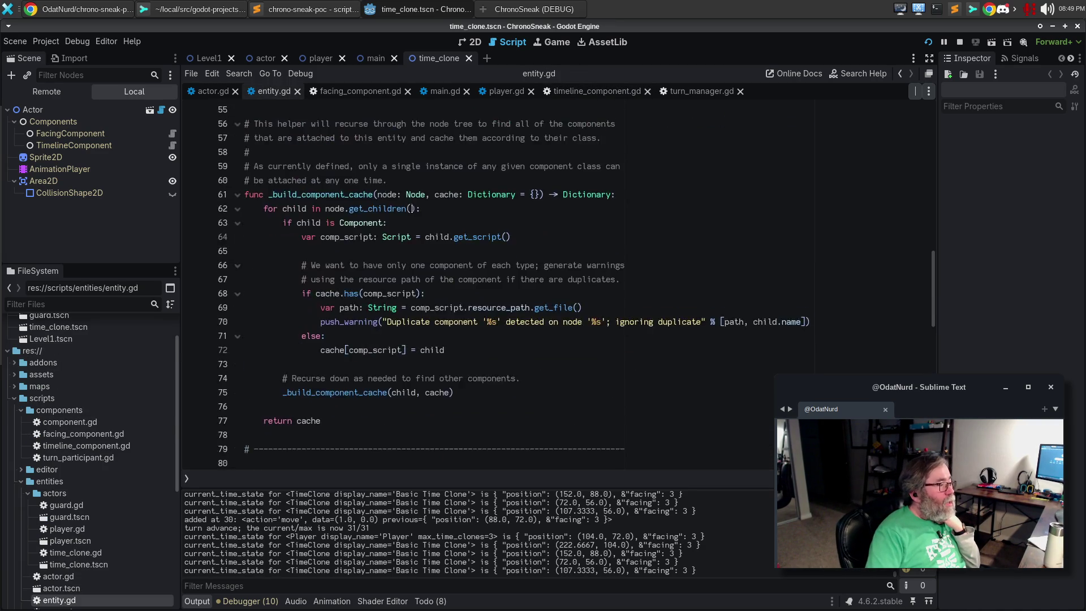
pyautogui.scroll(-6, 424, 206)
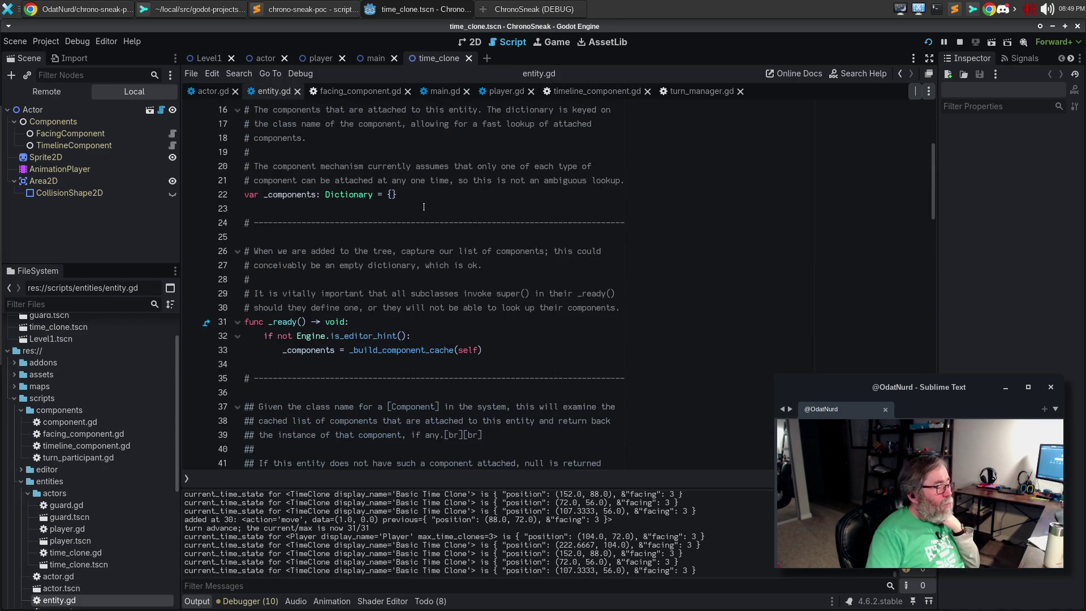
pyautogui.scroll(8, 424, 208)
pyautogui.scroll(-7, 423, 206)
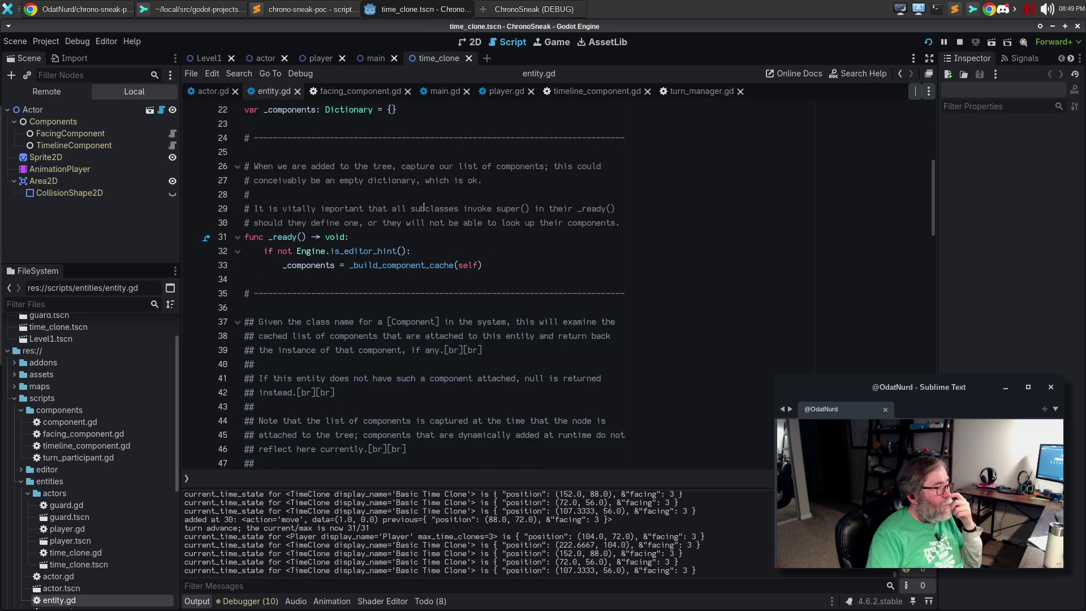
pyautogui.scroll(-5, 423, 208)
pyautogui.scroll(12, 424, 207)
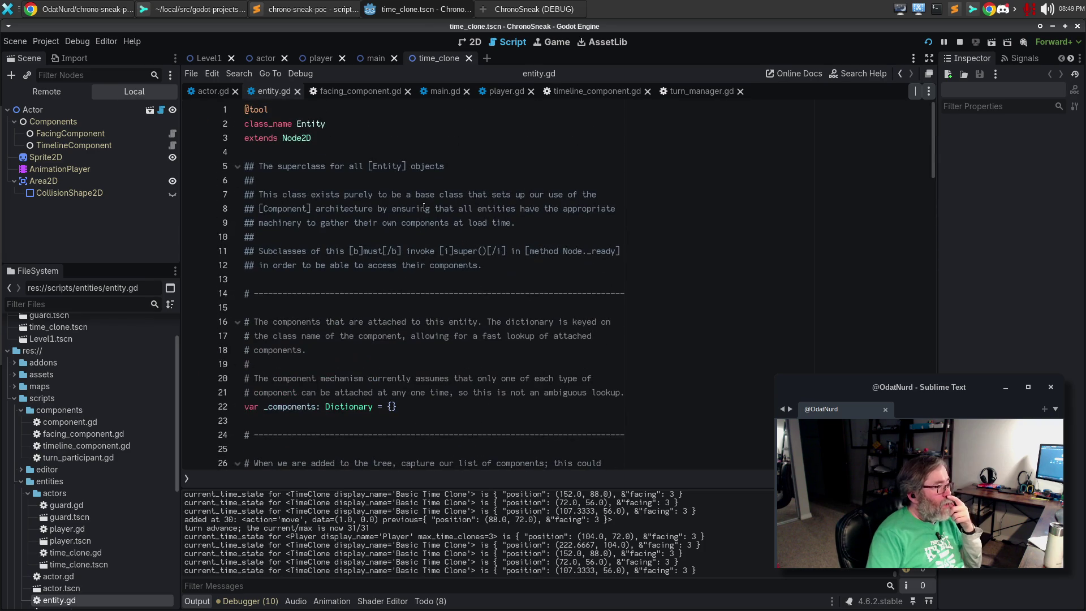
pyautogui.scroll(-14, 423, 207)
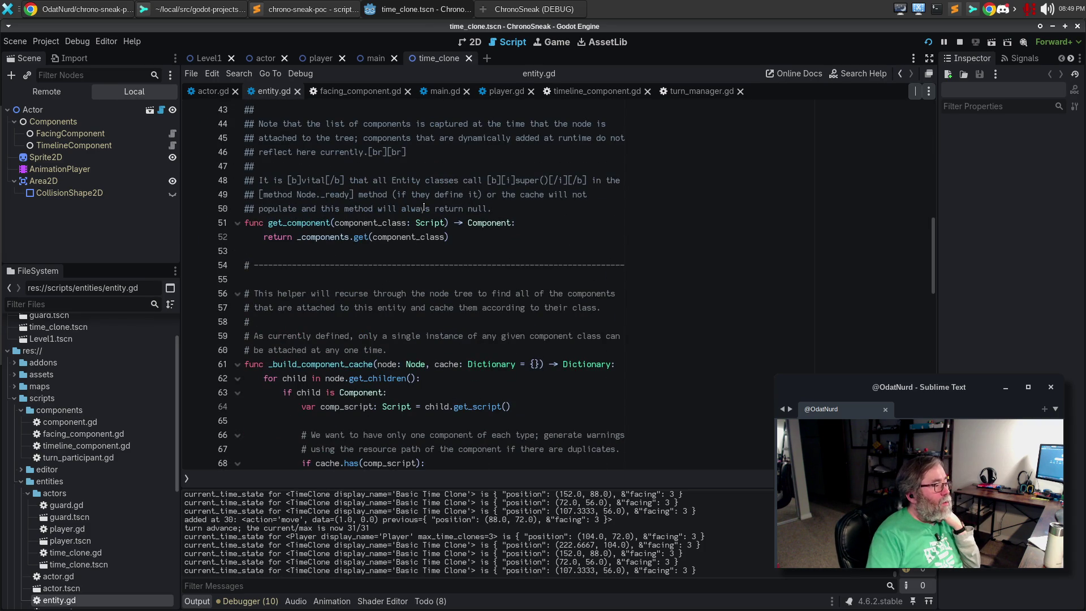
pyautogui.scroll(-7, 423, 207)
pyautogui.scroll(-6, 424, 207)
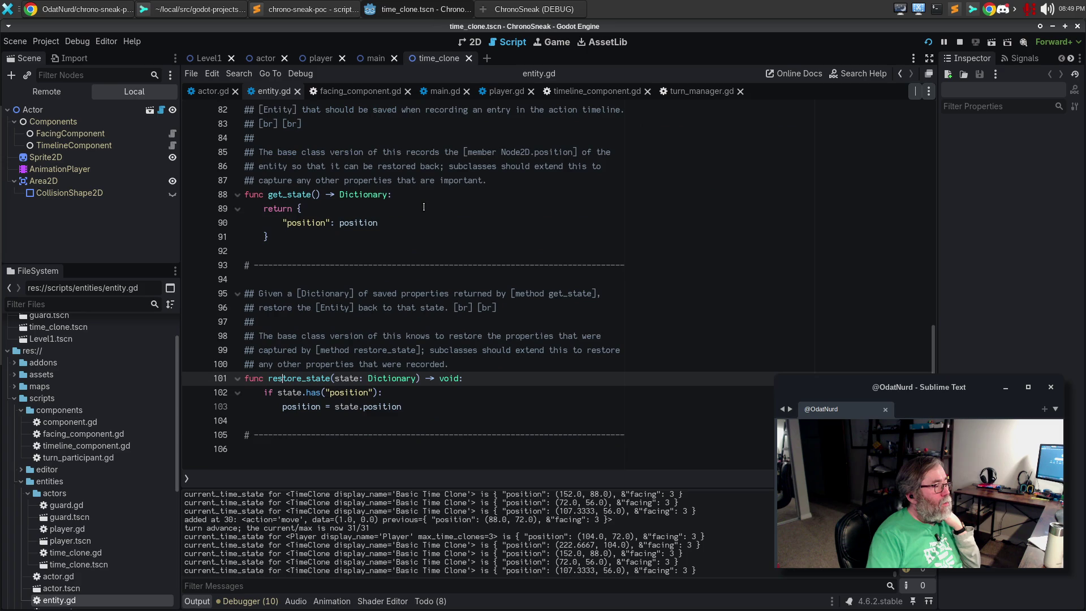
pyautogui.scroll(4, 424, 207)
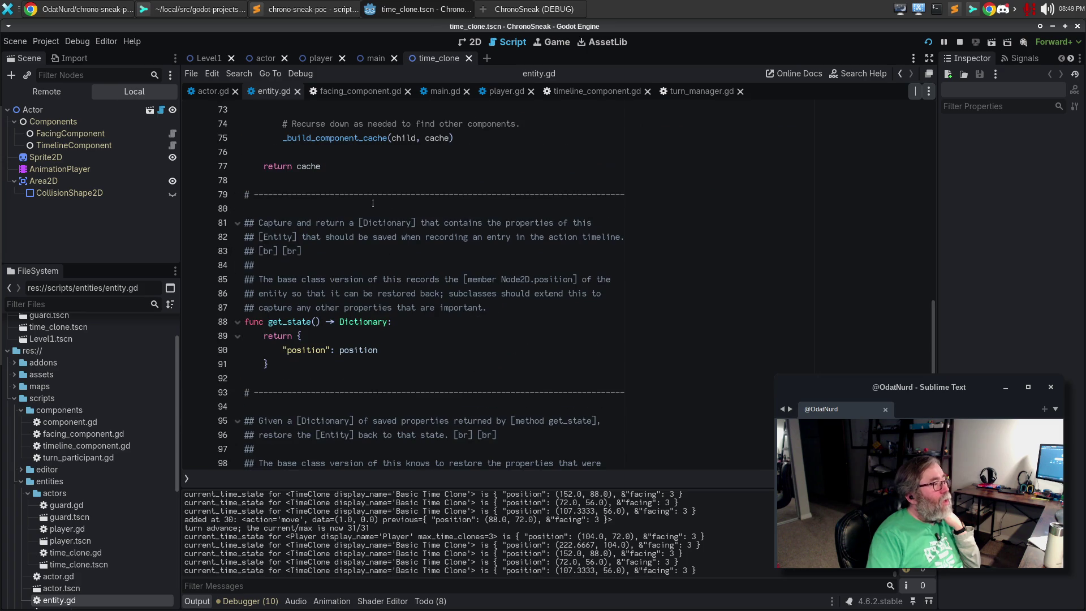
# Step: Go back to the top of timeline_component.gd and jump to the Component base class definition on line 2
pyautogui.click(213, 91)
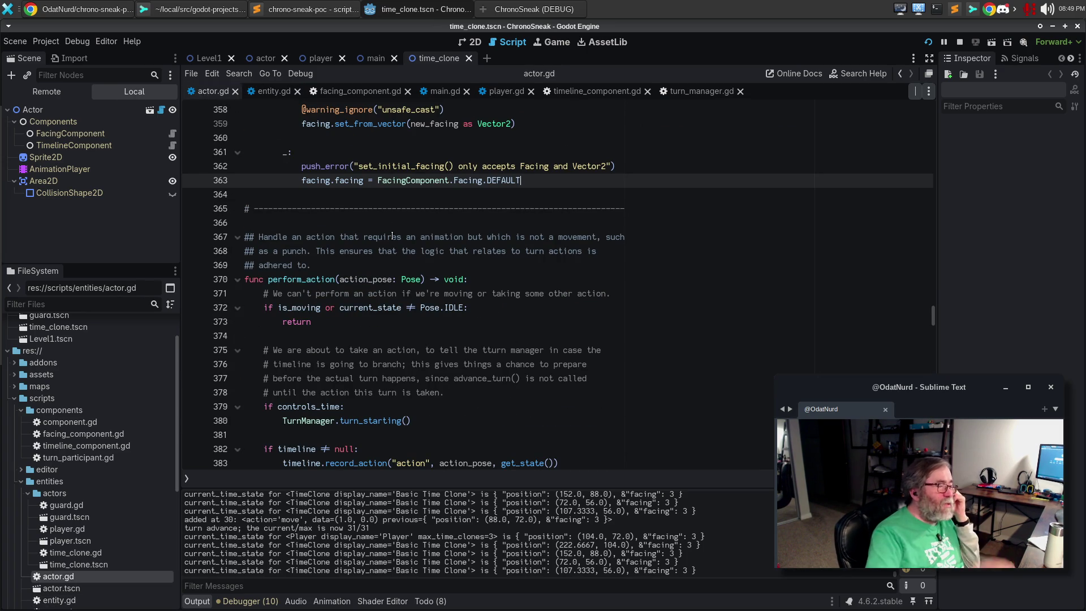
pyautogui.click(587, 91)
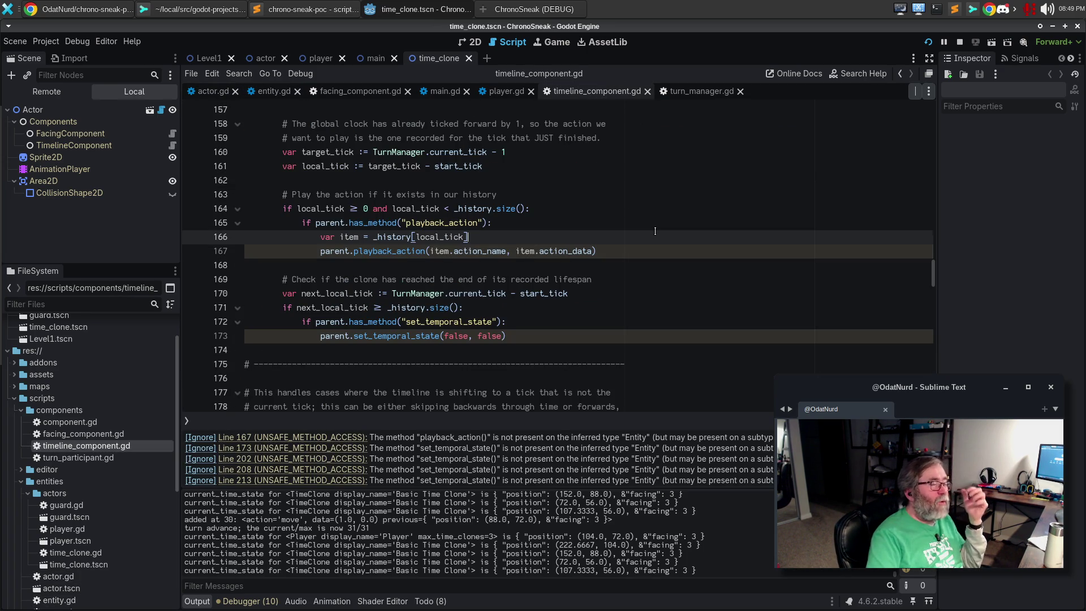
pyautogui.hotkey('ctrl', 'Home')
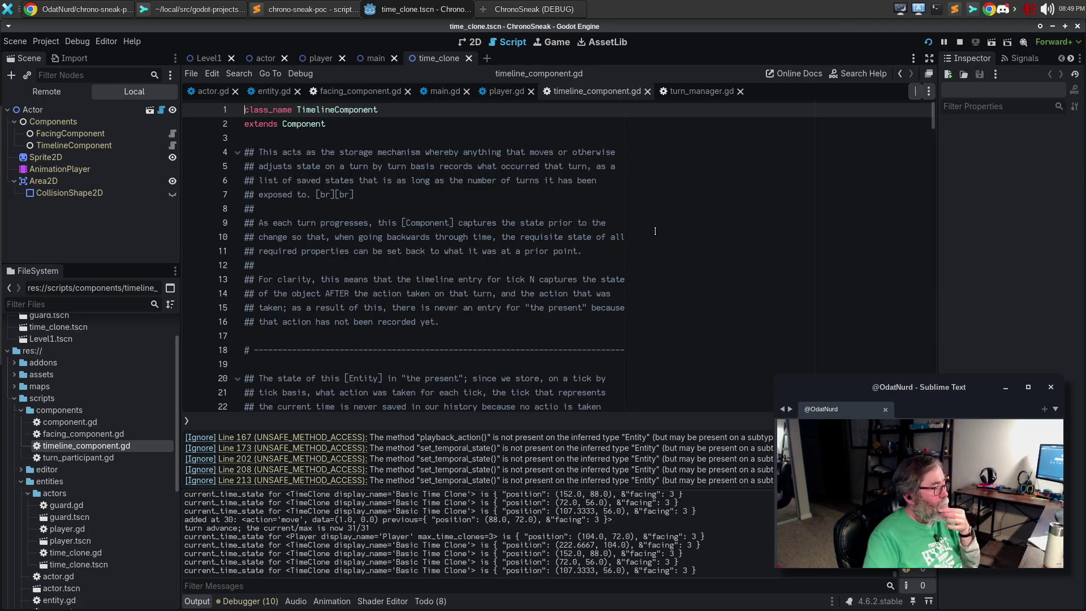
pyautogui.scroll(-3, 659, 233)
pyautogui.scroll(-9, 660, 235)
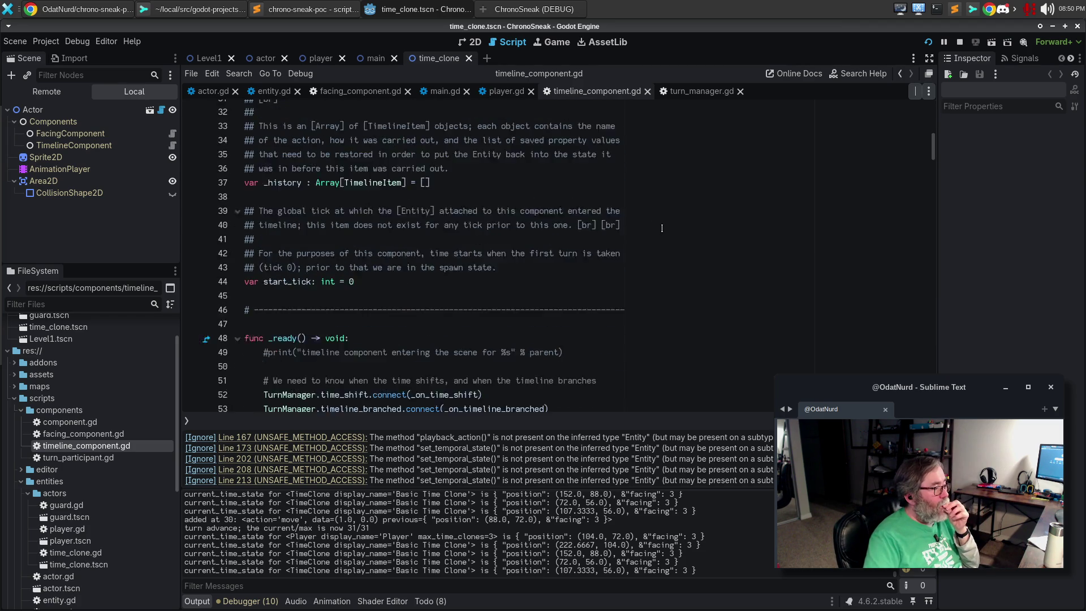
pyautogui.scroll(12, 662, 228)
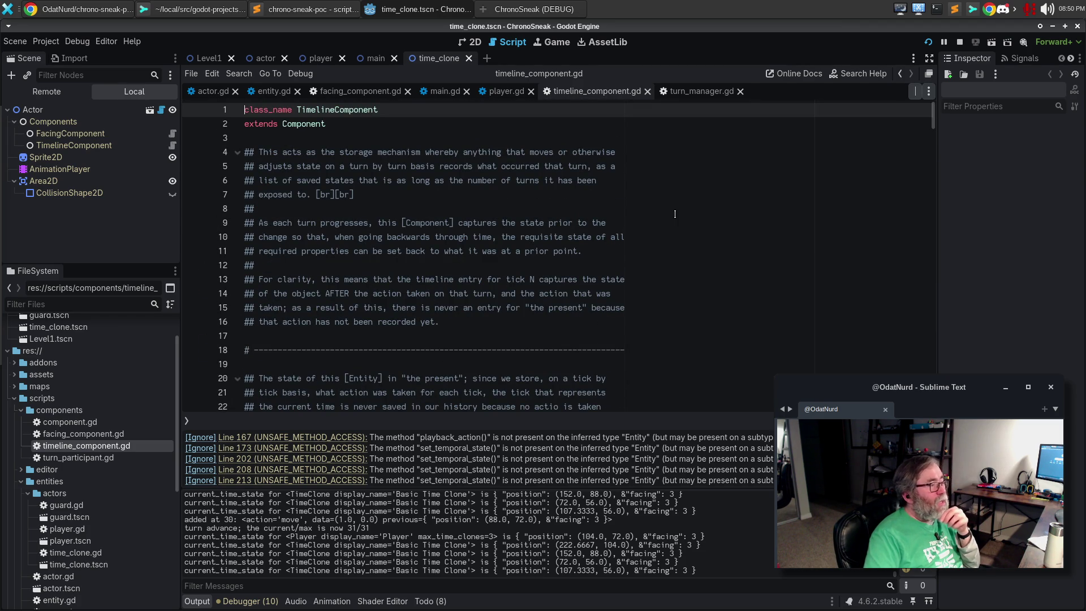
pyautogui.keyDown('ctrl'); pyautogui.click(308, 126); pyautogui.keyUp('ctrl')
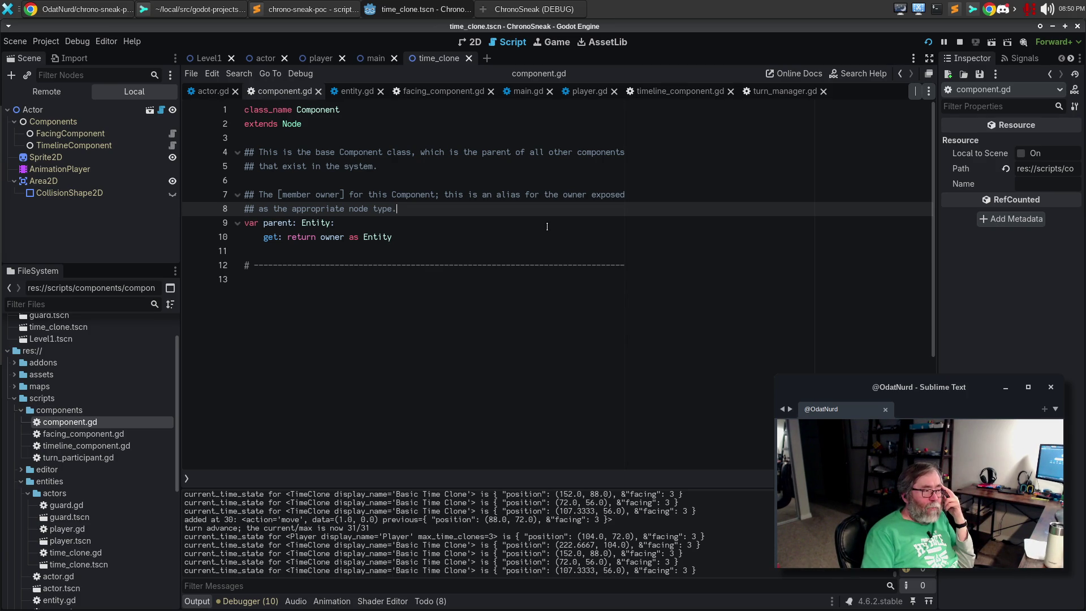
# Step: Close component.gd with Ctrl+W, then navigate back to actor.gd's perform_action code
pyautogui.click(546, 226)
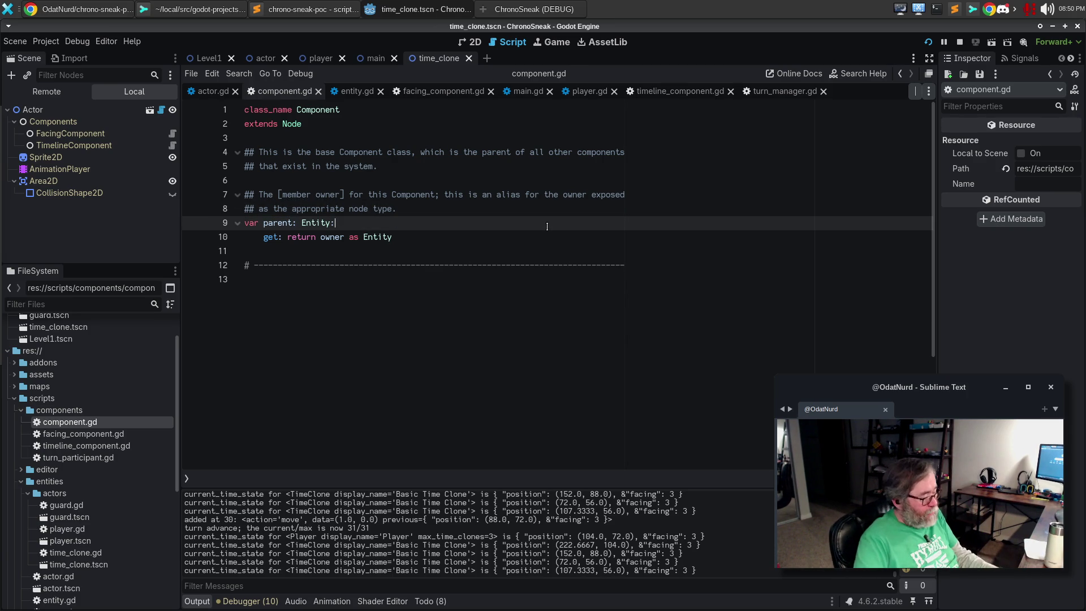
pyautogui.hotkey('ctrl', 'w')
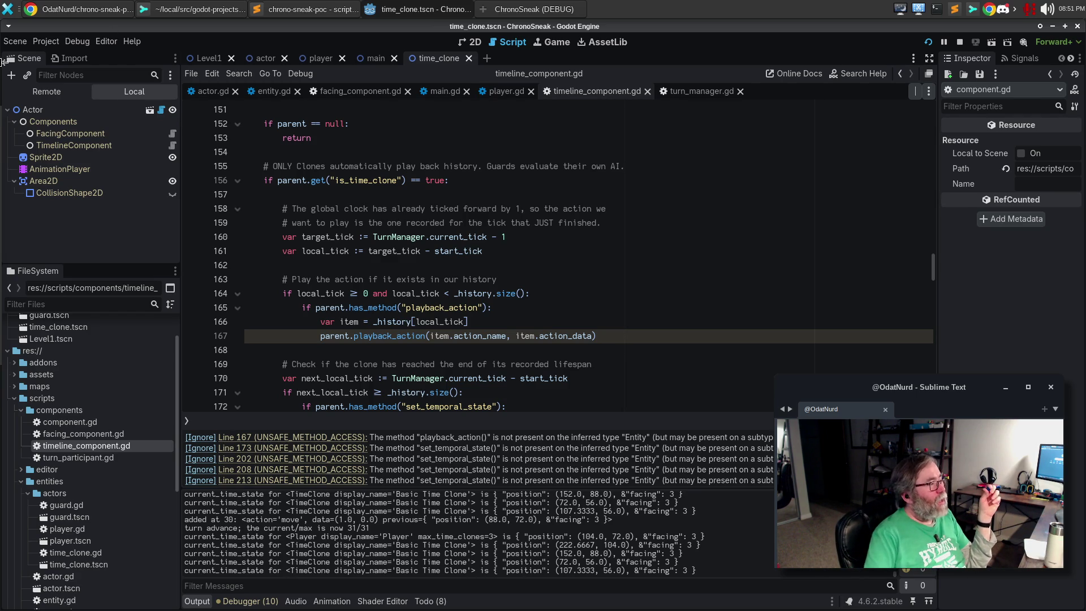
pyautogui.hotkey('alt', 'Left')
# Step: Scroll actor.gd down to the clone-spawning code
pyautogui.scroll(-4, 571, 291)
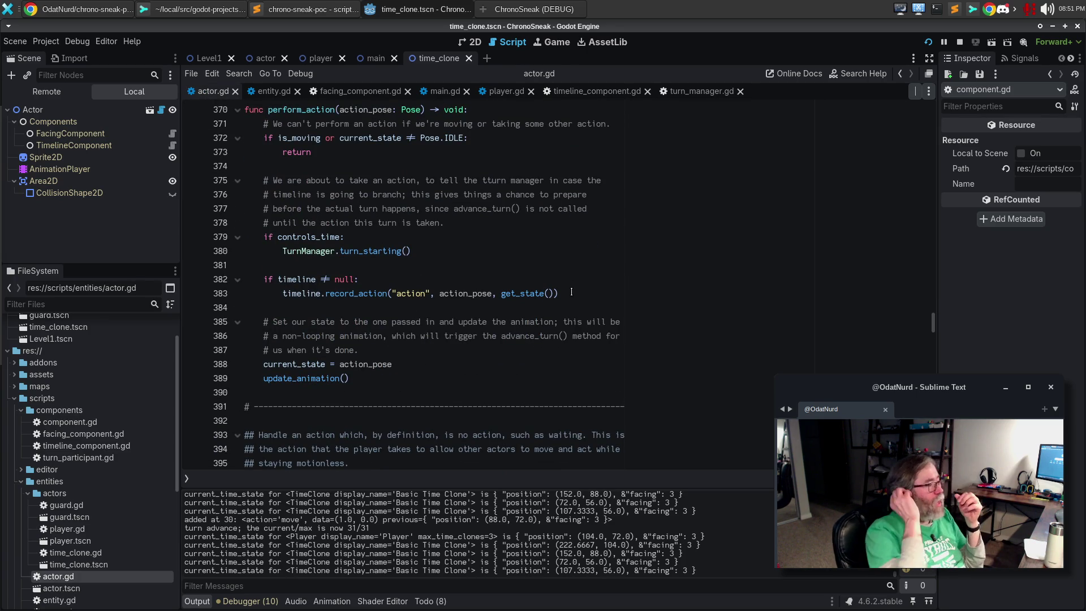
pyautogui.scroll(-10, 592, 284)
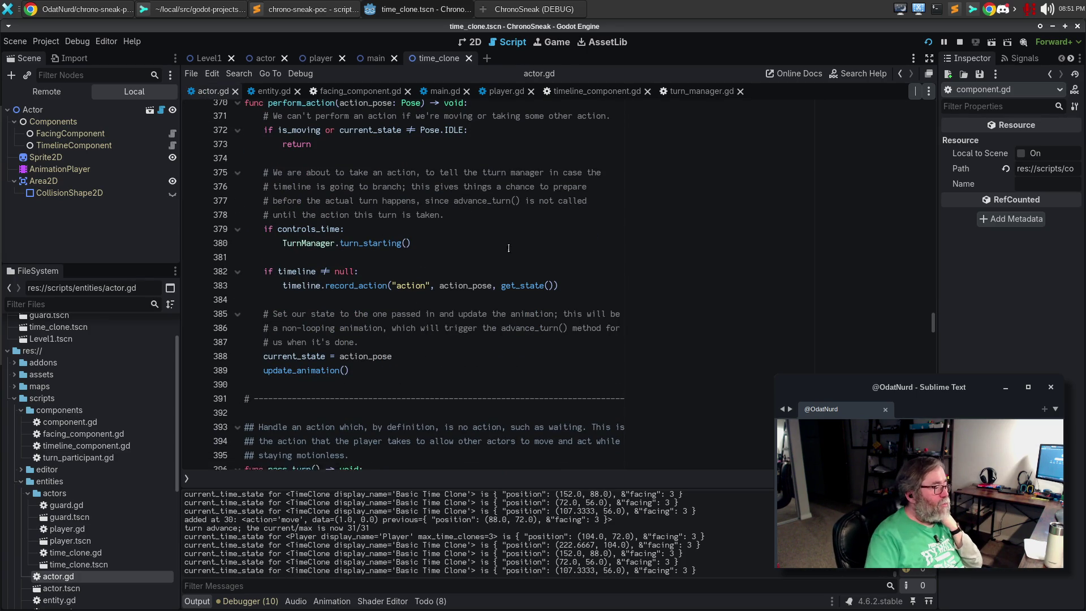
pyautogui.scroll(-10, 504, 245)
pyautogui.scroll(-15, 504, 246)
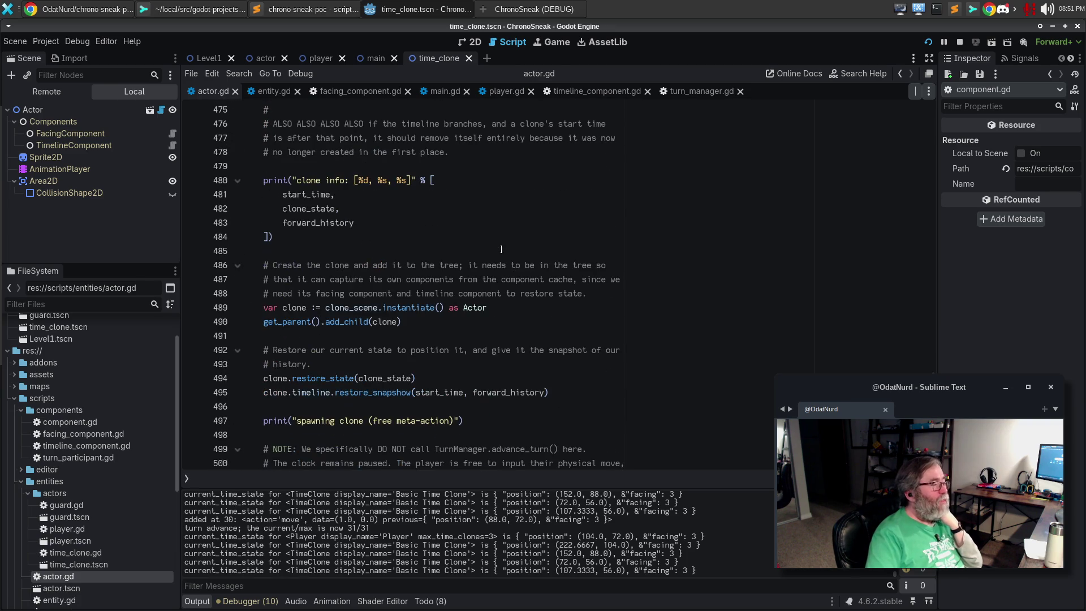
pyautogui.scroll(12, 501, 249)
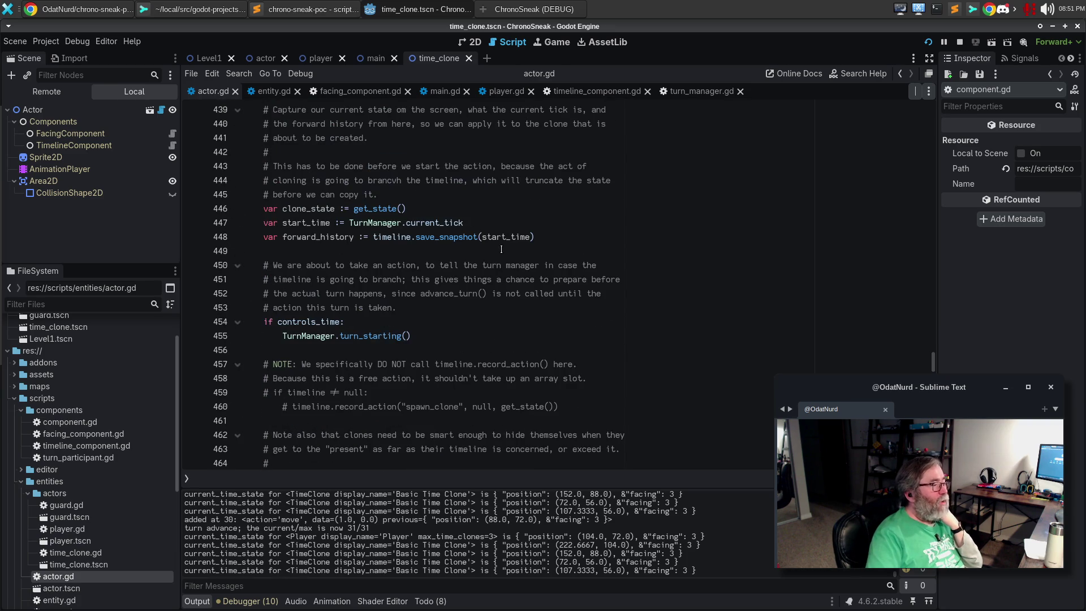
pyautogui.scroll(-8, 501, 249)
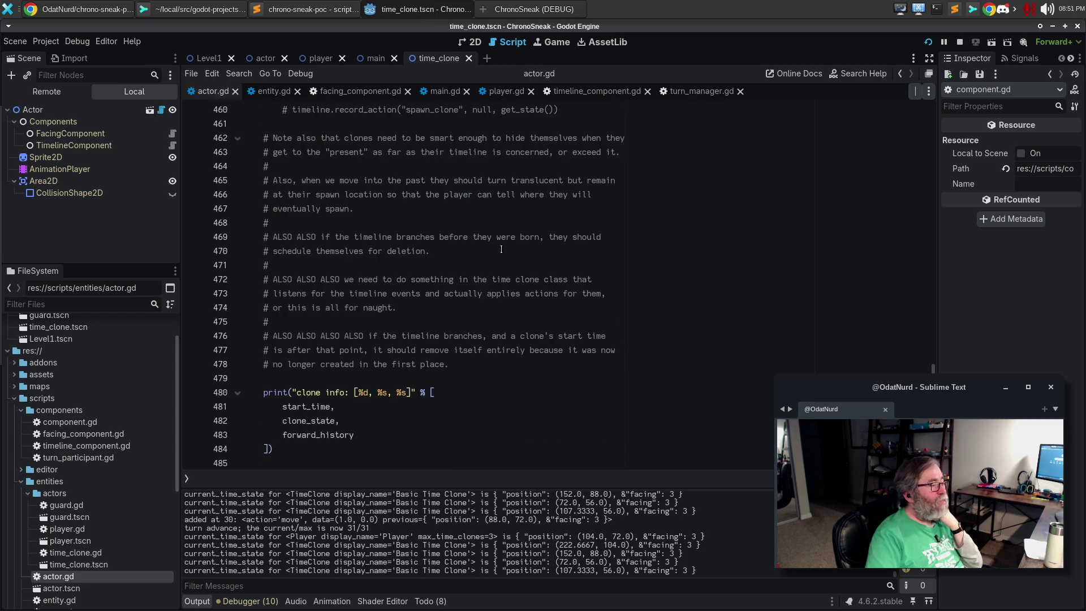
pyautogui.scroll(-6, 501, 249)
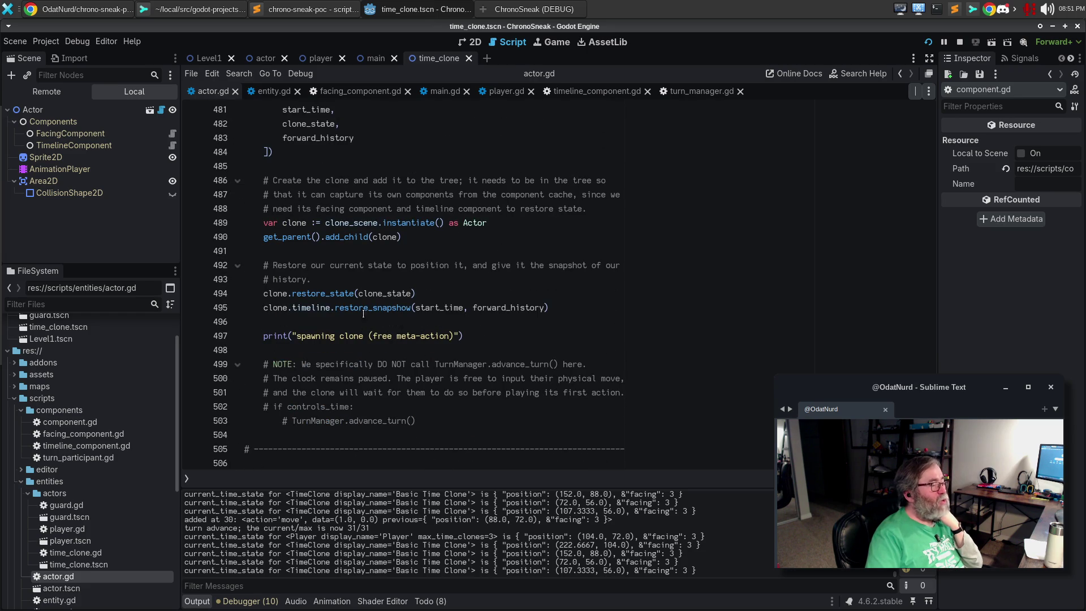
pyautogui.click(401, 323)
# Step: Highlight the commented-out advance_turn call and the restore_snapshot call on line 495, then open turn_manager.gd
pyautogui.click(438, 415)
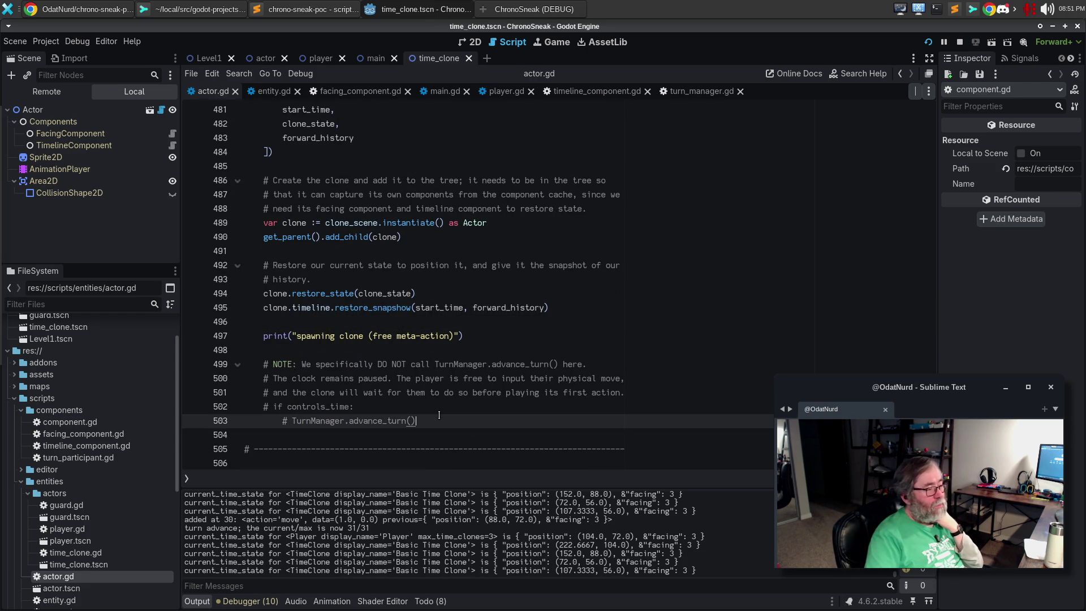
pyautogui.doubleClick(367, 421)
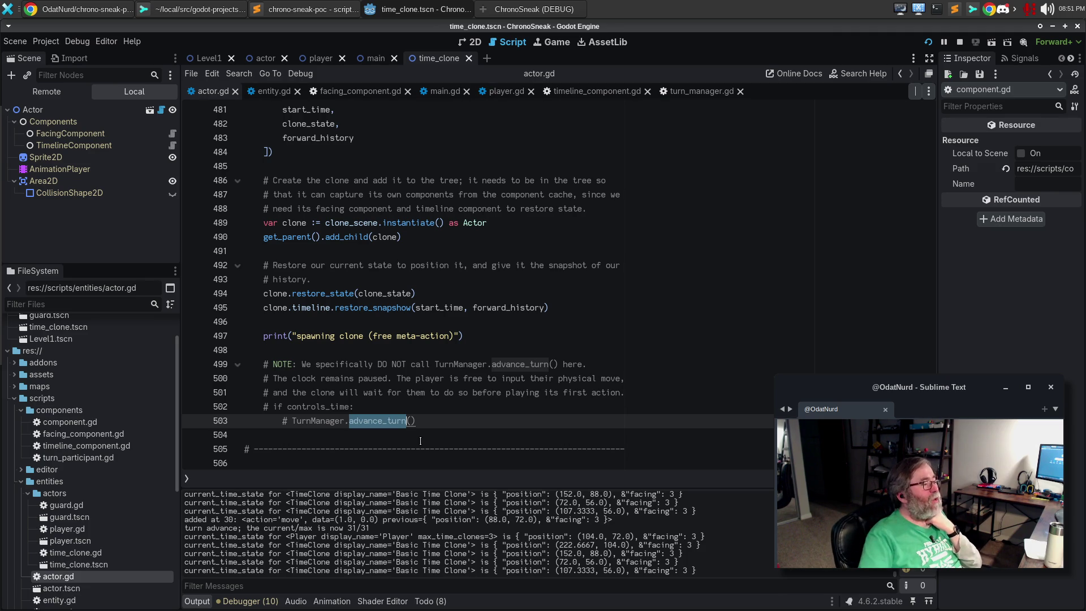
pyautogui.click(387, 310)
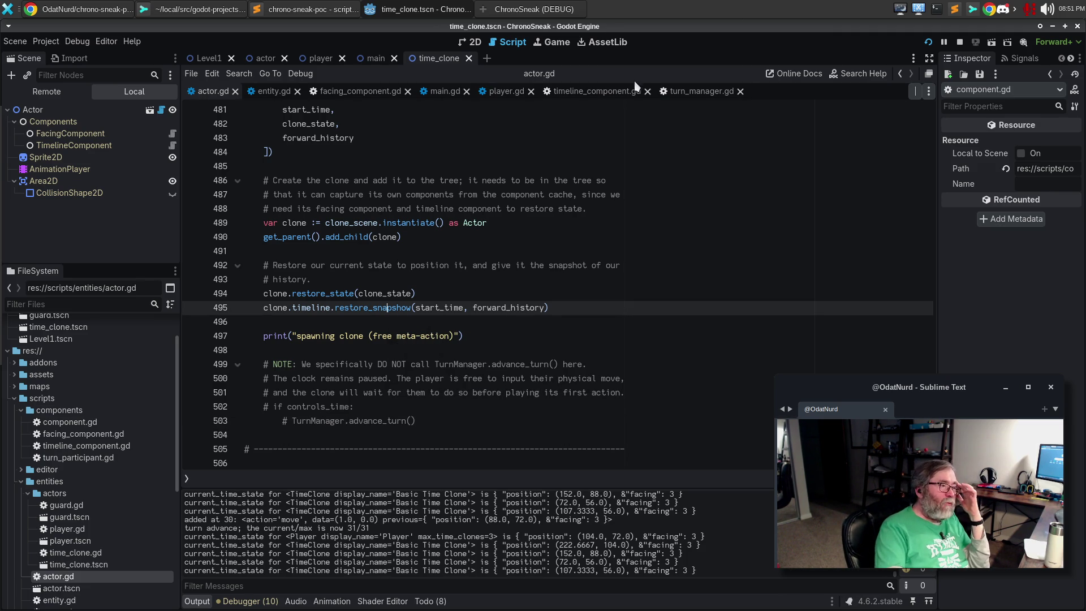
pyautogui.click(685, 91)
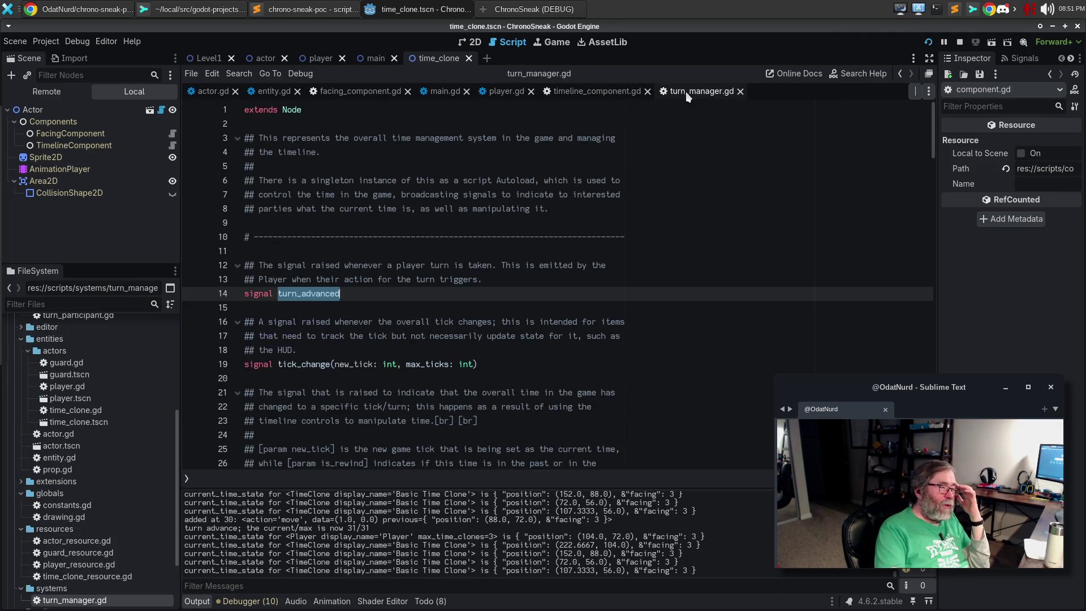
pyautogui.click(555, 356)
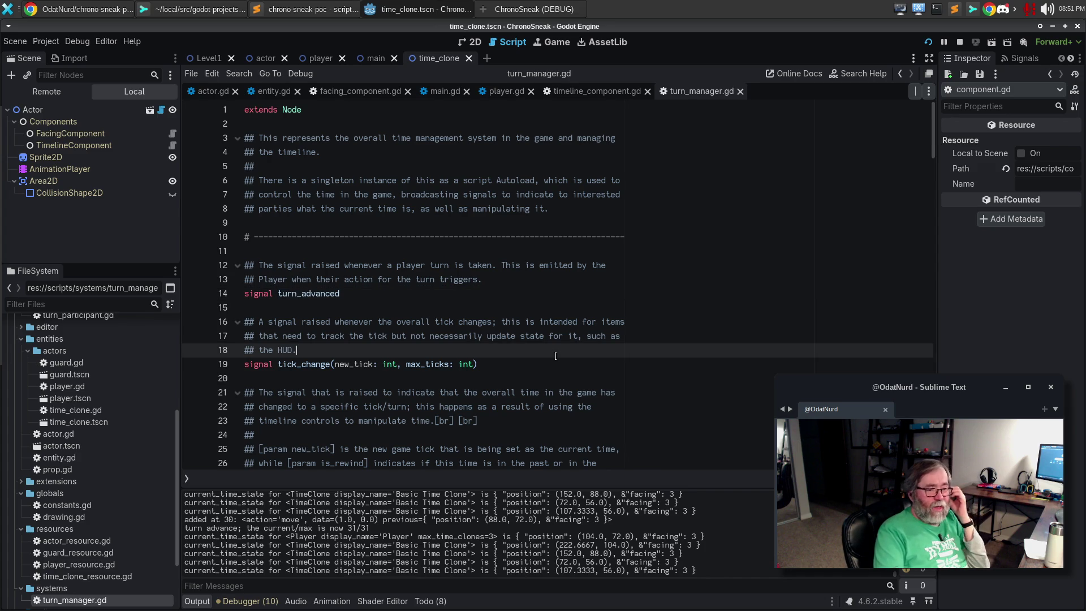
pyautogui.click(399, 291)
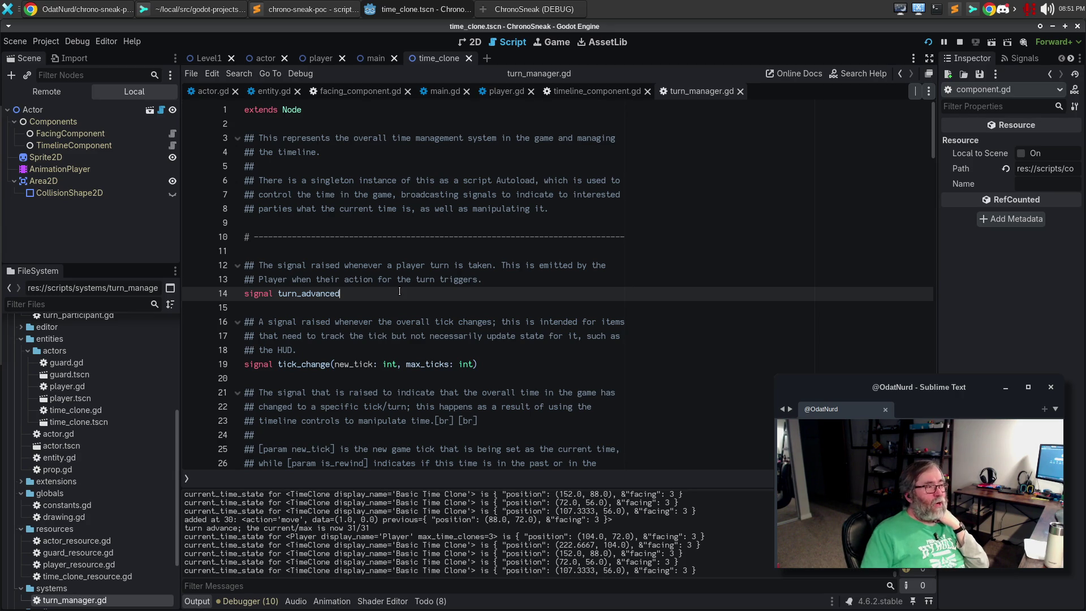
pyautogui.click(550, 7)
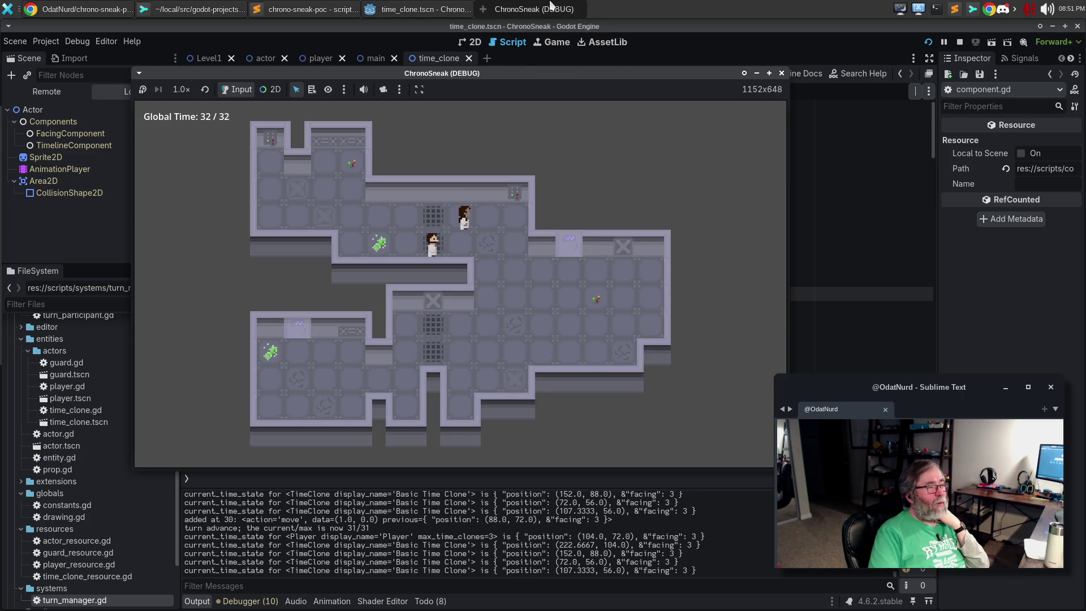
# Step: Move the player left and up, then rewind with Z back to tick 20
pyautogui.press('Left')
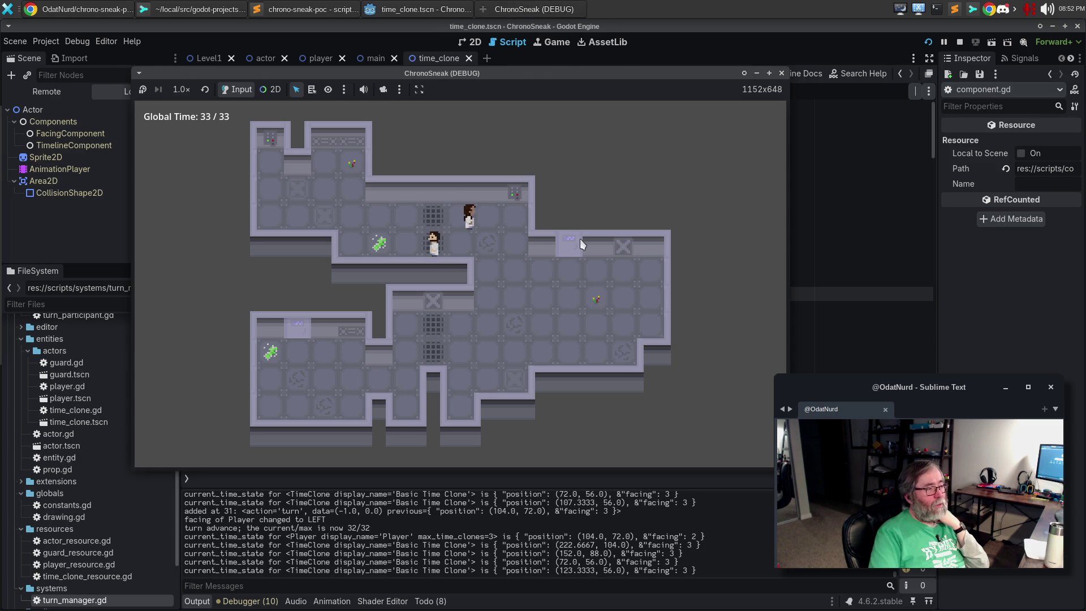
pyautogui.press('Up')
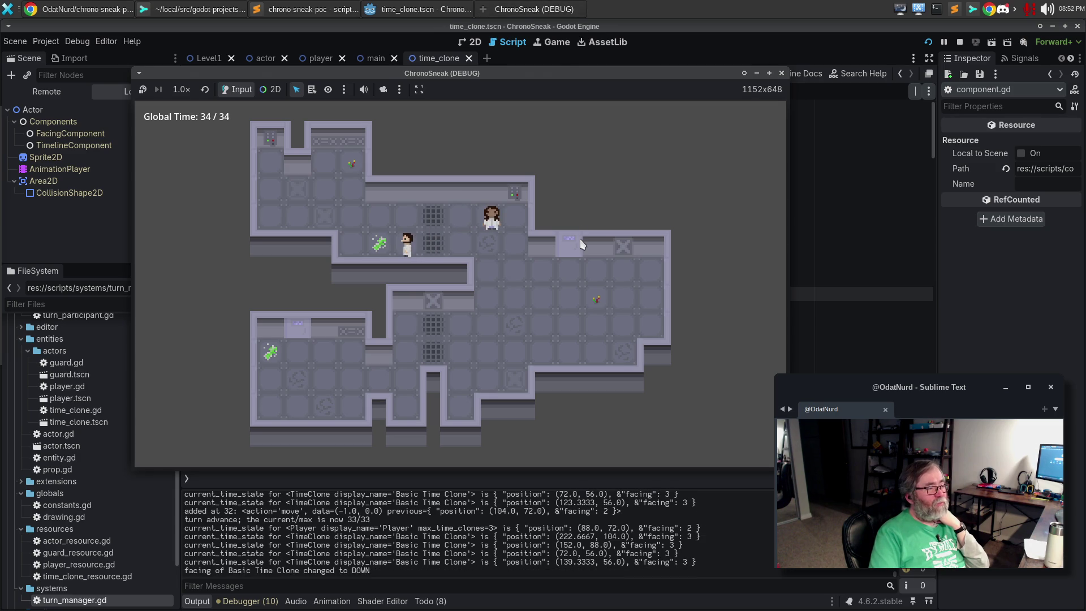
pyautogui.press('space')
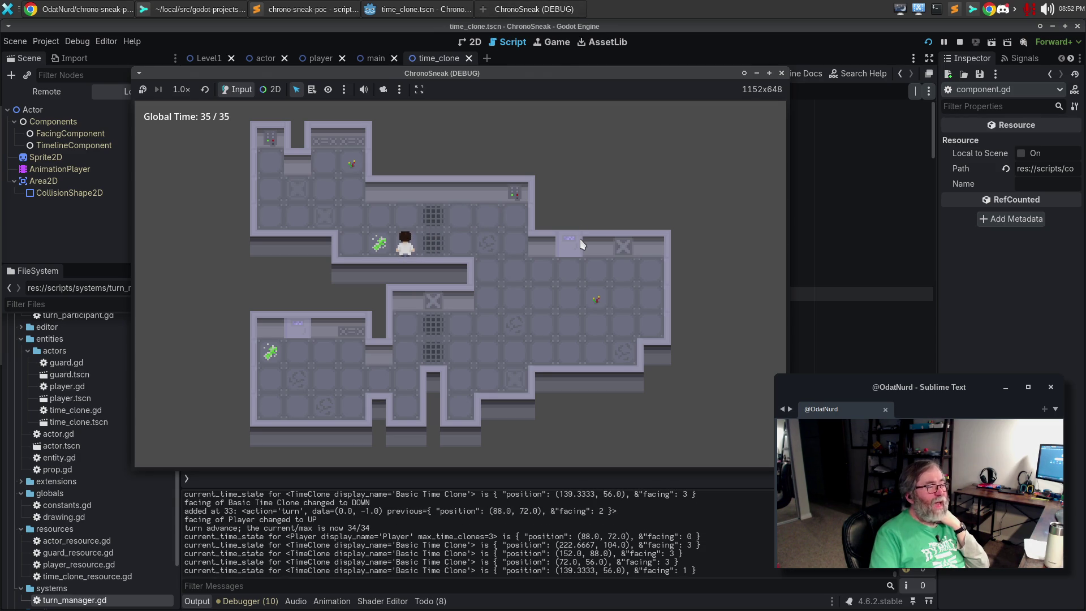
pyautogui.press('z')
pyautogui.press('z')
pyautogui.press('z')
pyautogui.press('z')
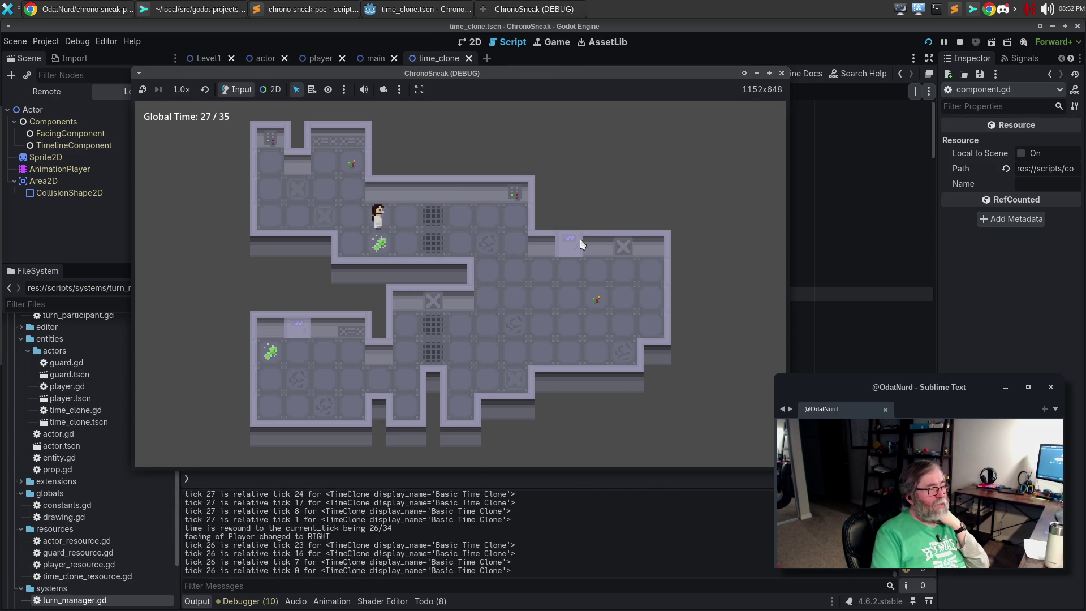
pyautogui.press('z')
pyautogui.press('z')
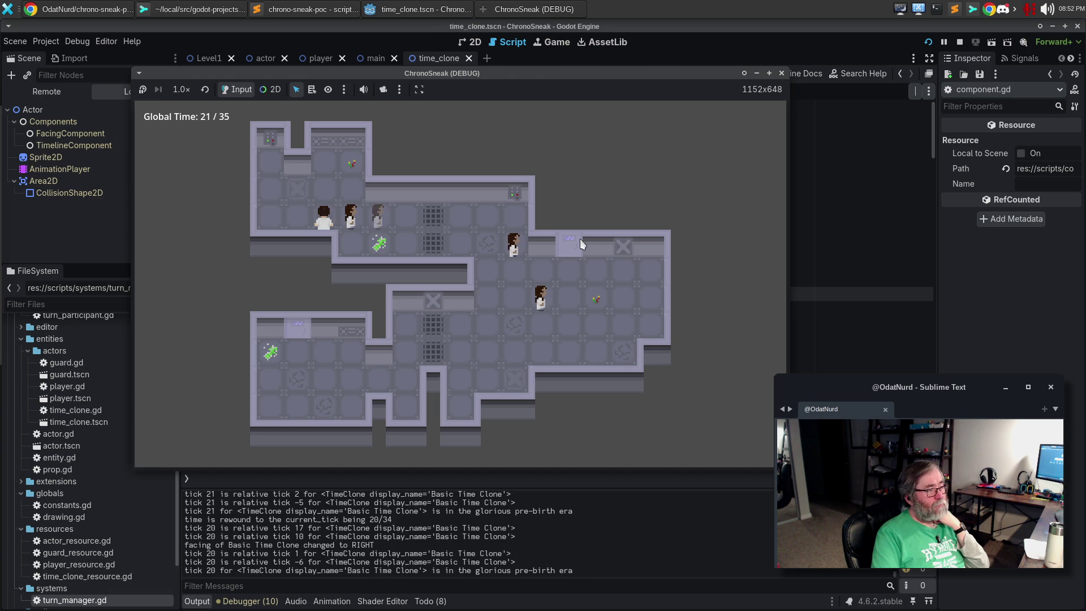
# Step: Branch at tick 20 by moving right and down, play on to Global Time 26, then minimize the game
pyautogui.press('Right')
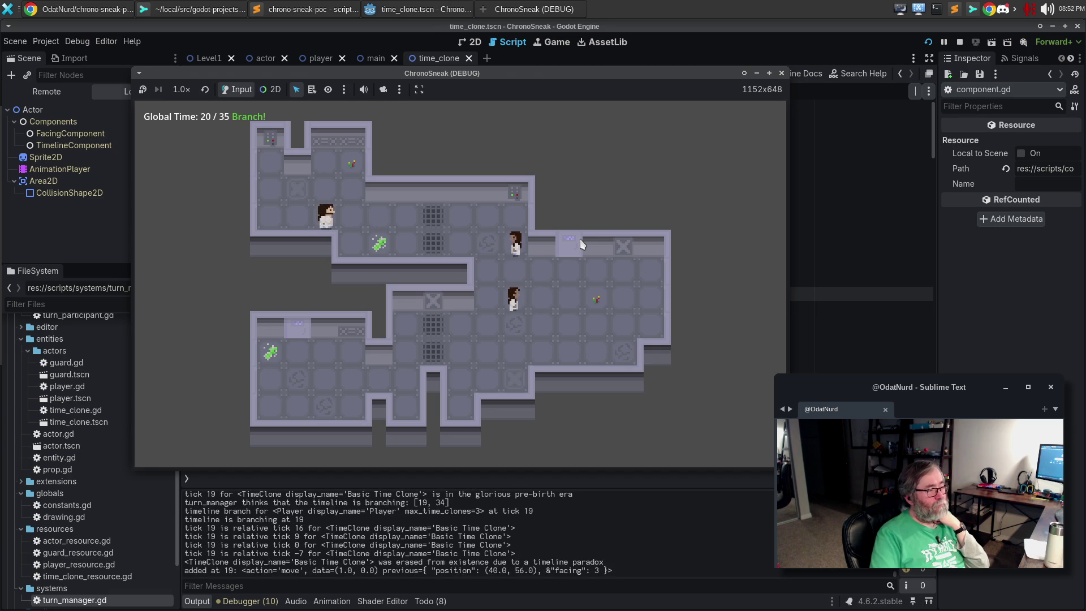
pyautogui.press('Down')
pyautogui.press('Down')
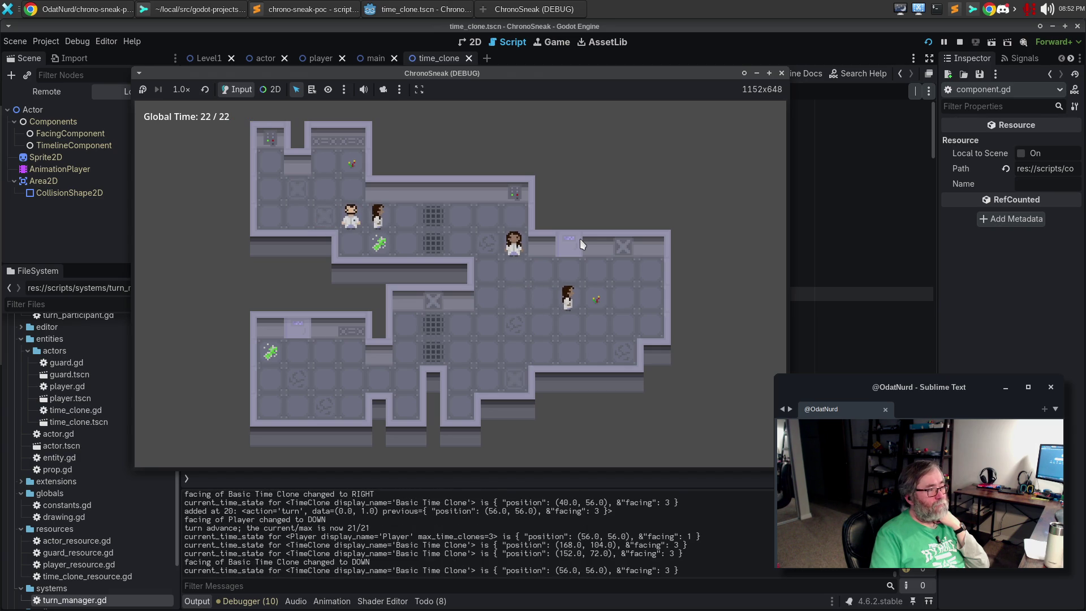
pyautogui.press('Right')
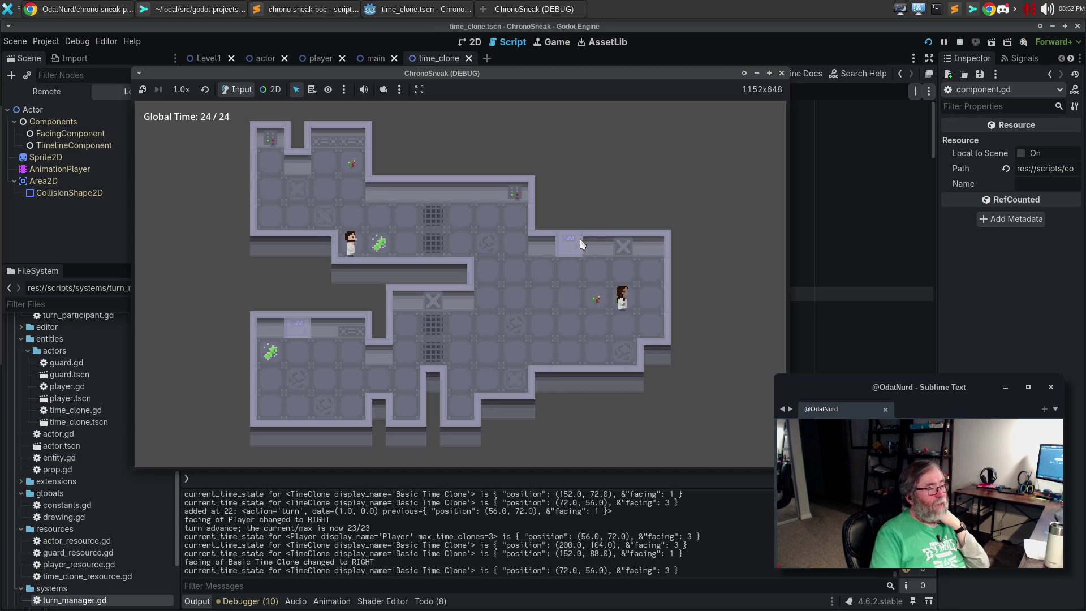
pyautogui.press('Right')
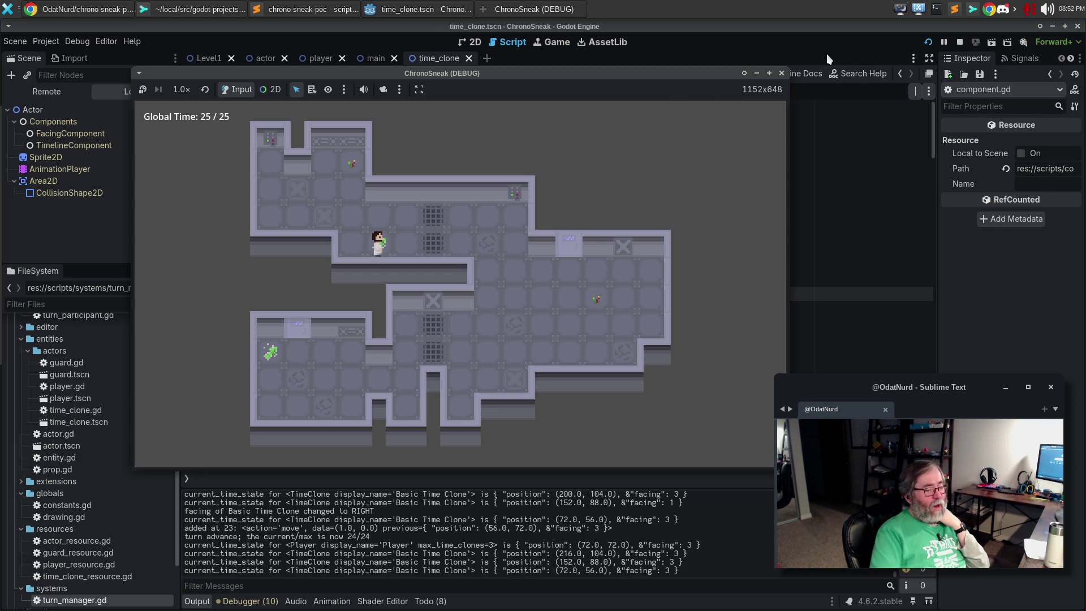
pyautogui.press('Right')
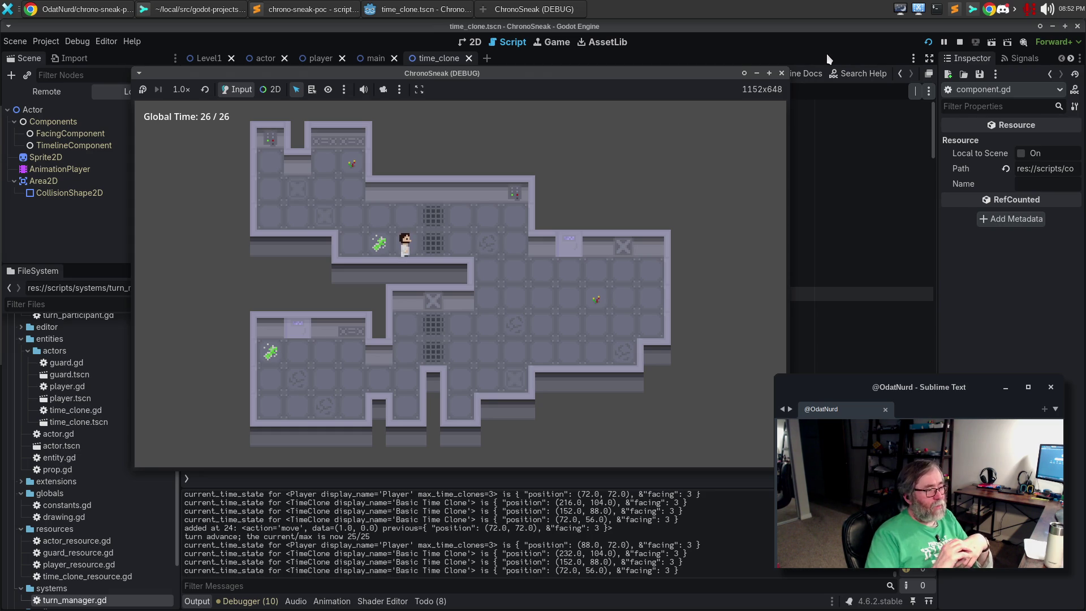
pyautogui.click(782, 73)
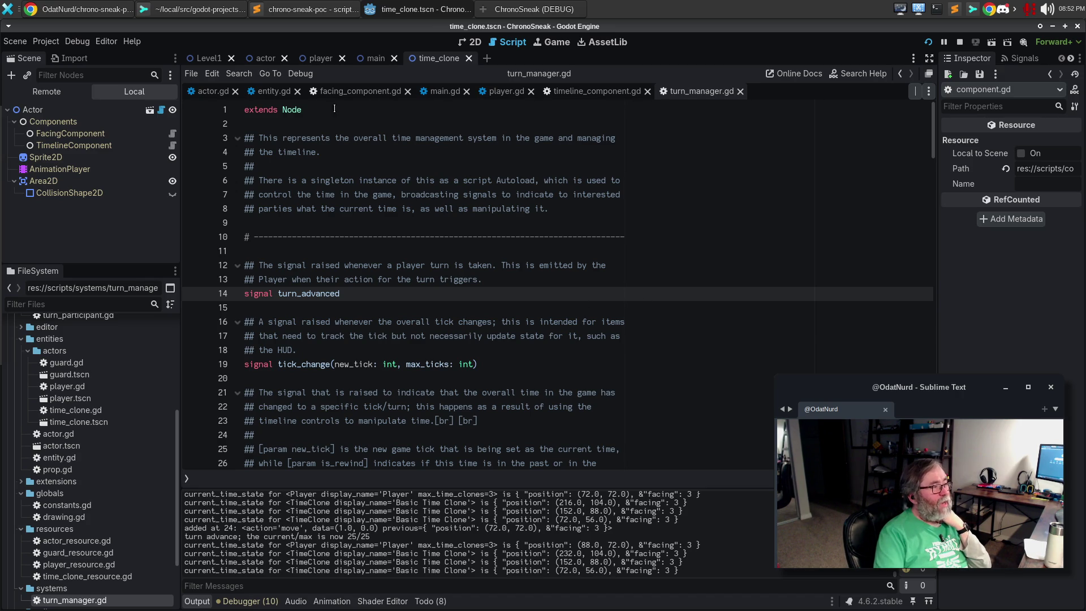
# Step: Go from player.gd to actor.gd and scroll to its pass_turn() function
pyautogui.click(498, 92)
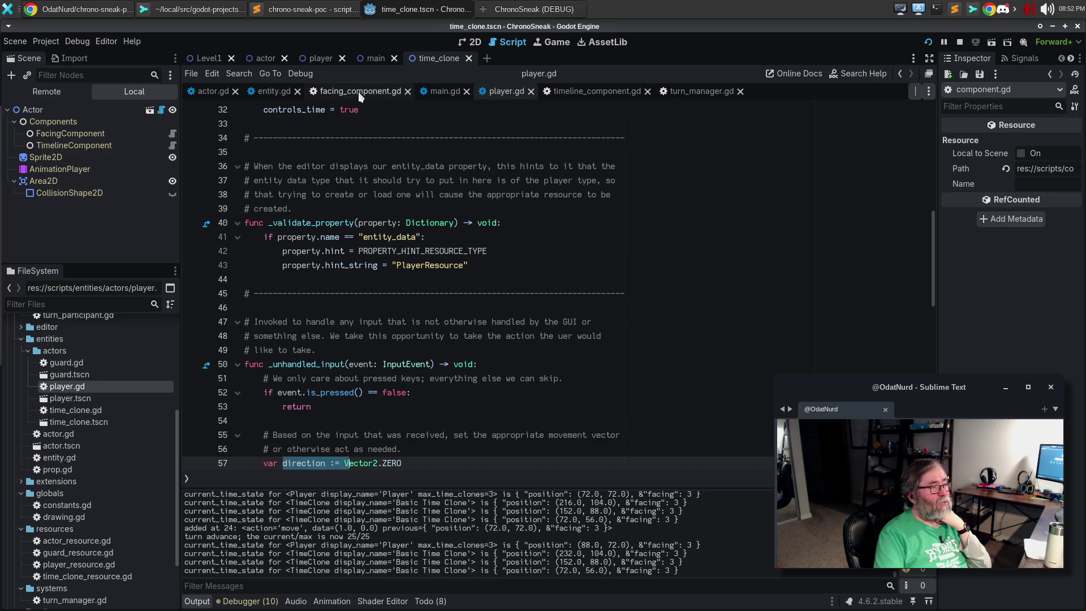
pyautogui.click(211, 91)
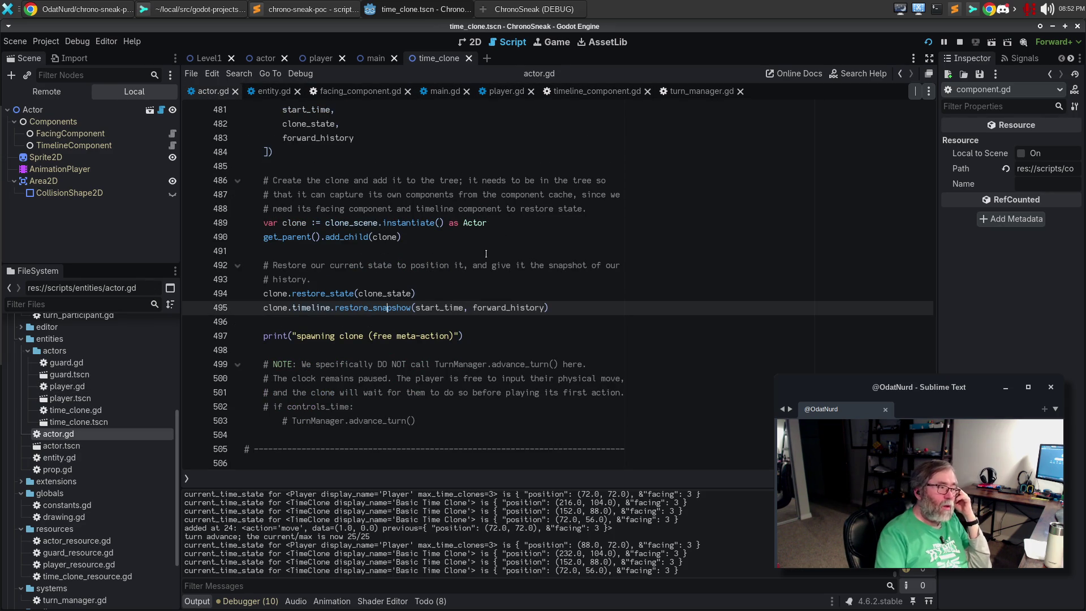
pyautogui.scroll(20, 486, 253)
pyautogui.scroll(13, 478, 264)
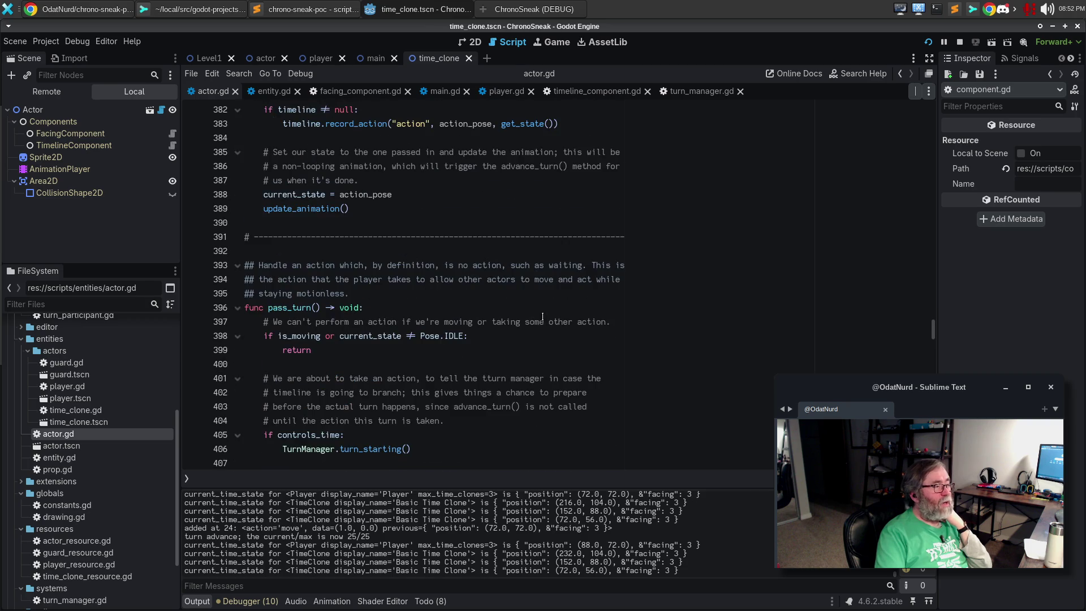
pyautogui.scroll(-1, 542, 316)
pyautogui.scroll(-1, 542, 316)
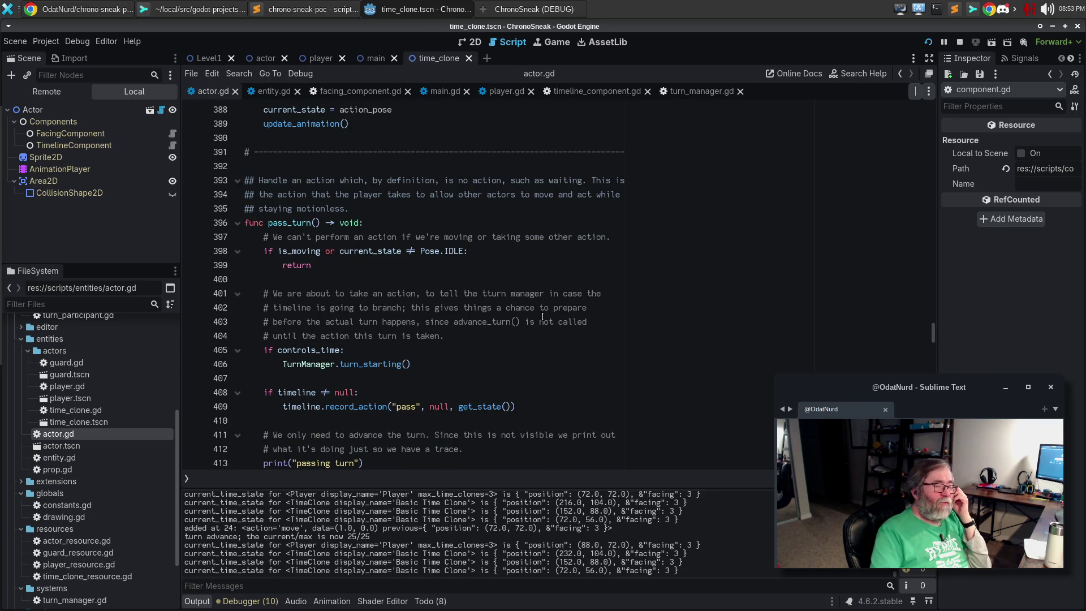
pyautogui.scroll(-2, 493, 279)
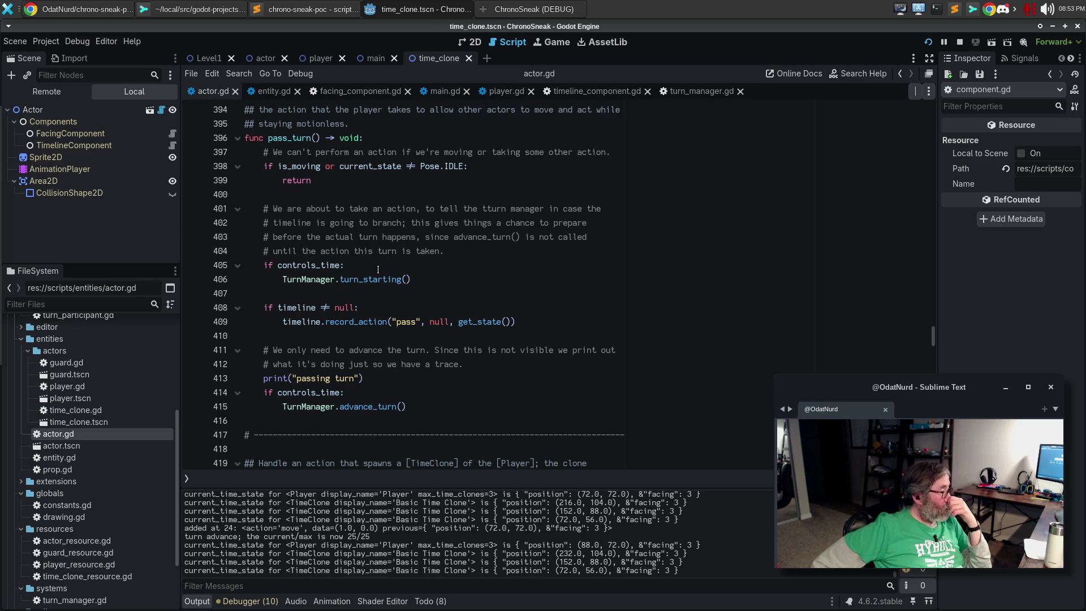
pyautogui.click(481, 166)
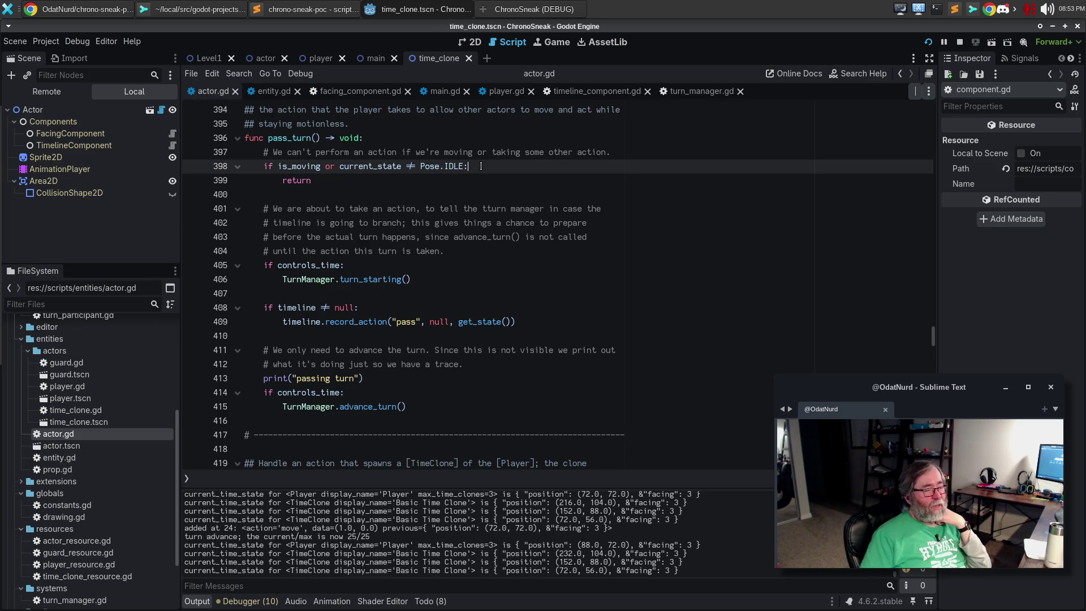
pyautogui.moveTo(356, 179); pyautogui.dragTo(265, 172)
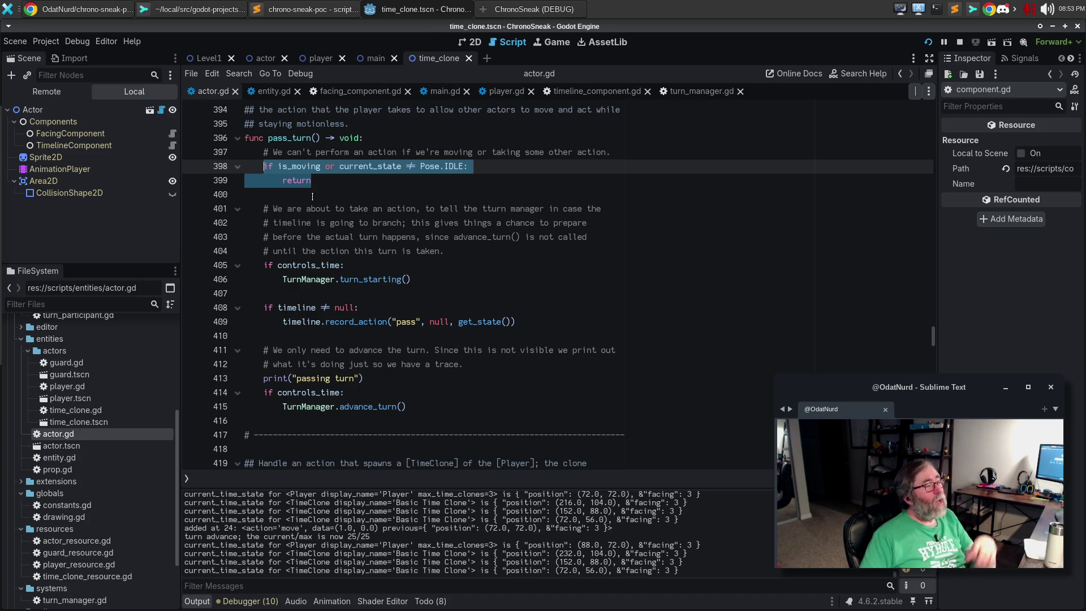
pyautogui.click(423, 279)
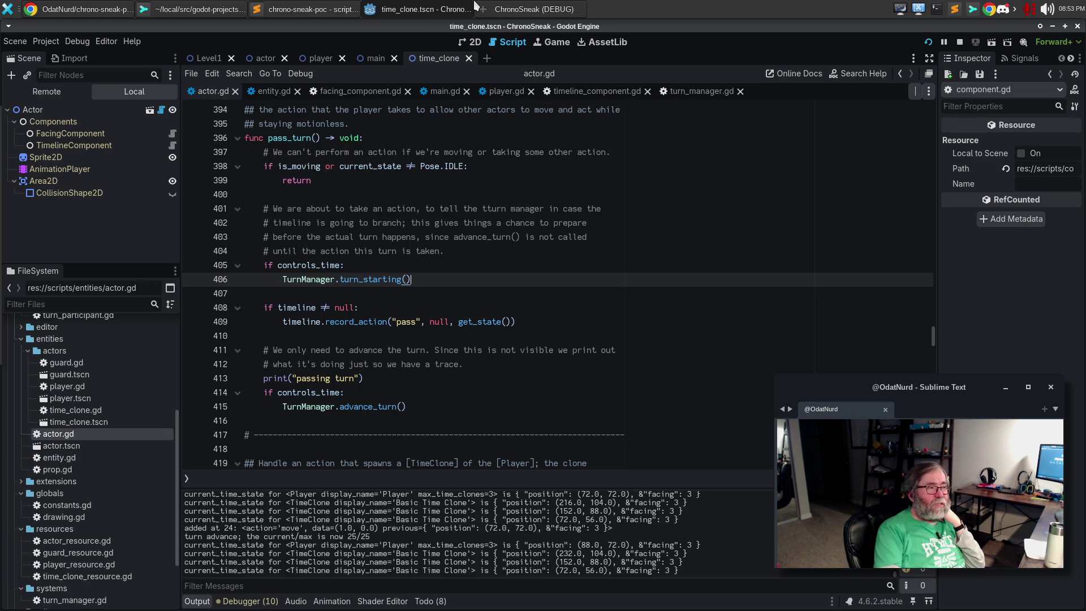
pyautogui.click(531, 11)
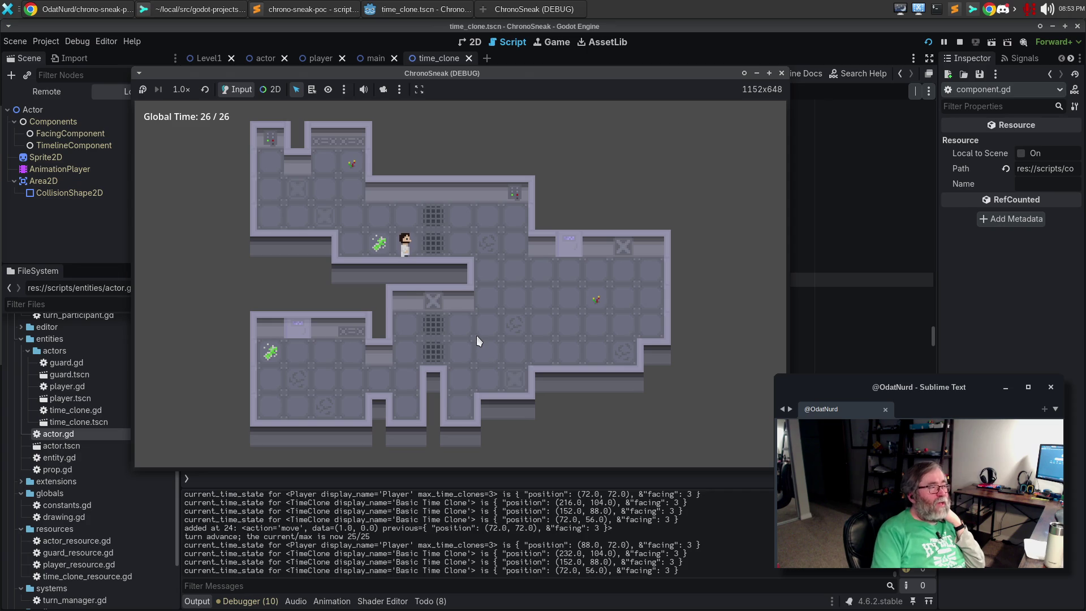
# Step: Rewind time with Z almost to the beginning, then branch by walking the player three tiles right
pyautogui.press('z')
pyautogui.press('z')
pyautogui.press('z')
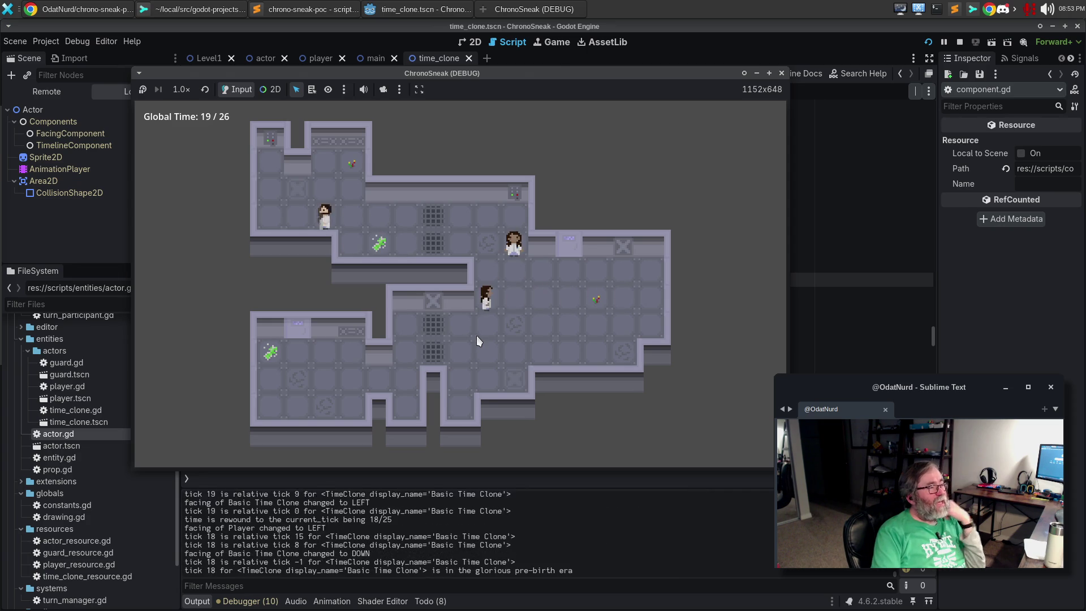
pyautogui.press('z')
pyautogui.press('z')
pyautogui.press('z')
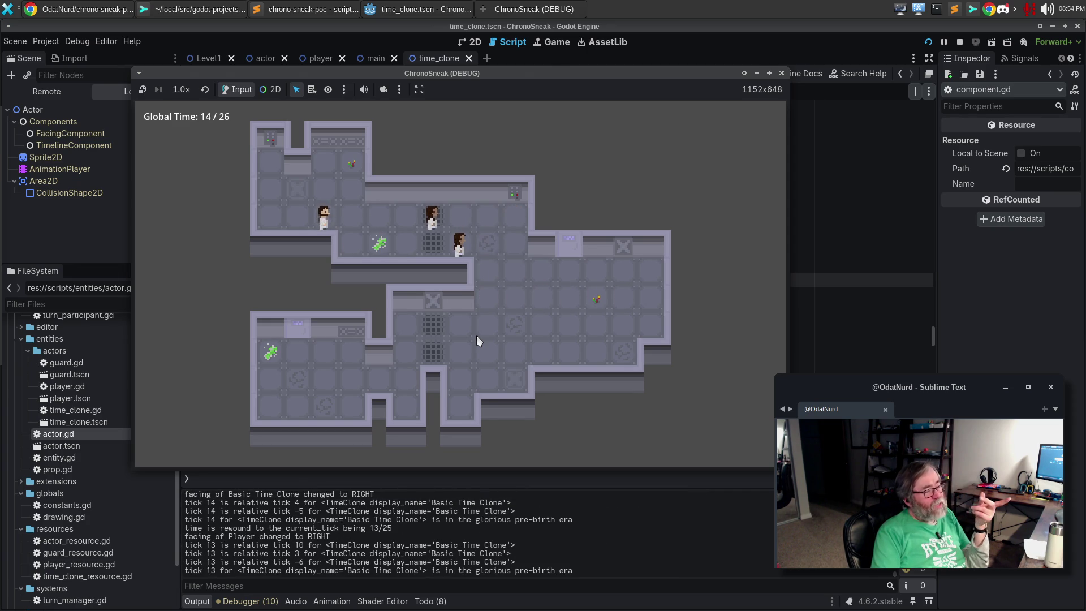
pyautogui.press('z')
pyautogui.press('z')
pyautogui.press('z')
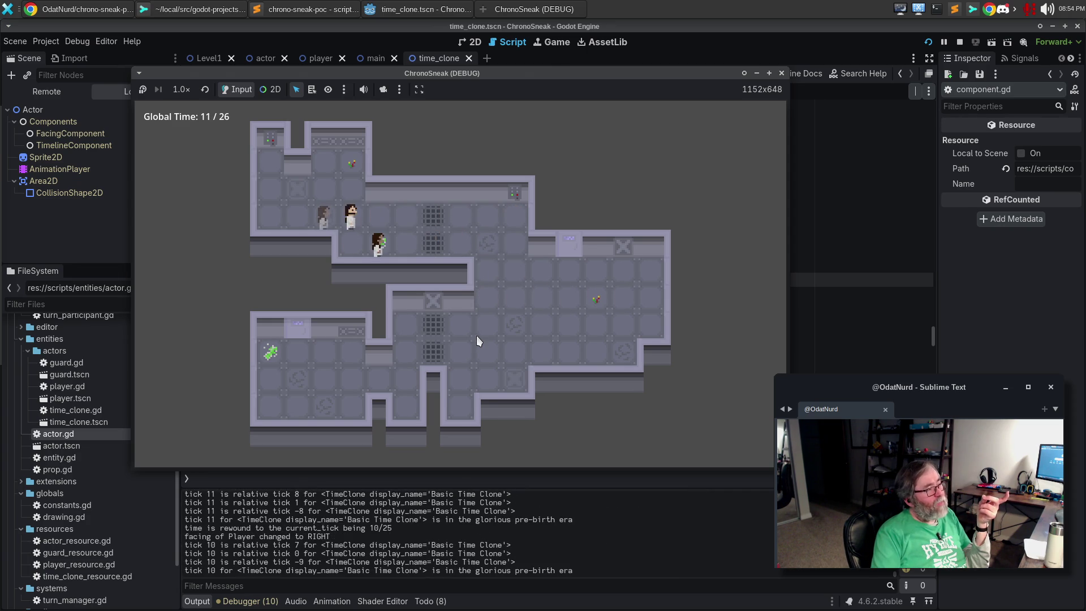
pyautogui.press('z')
pyautogui.press('z')
pyautogui.press('z')
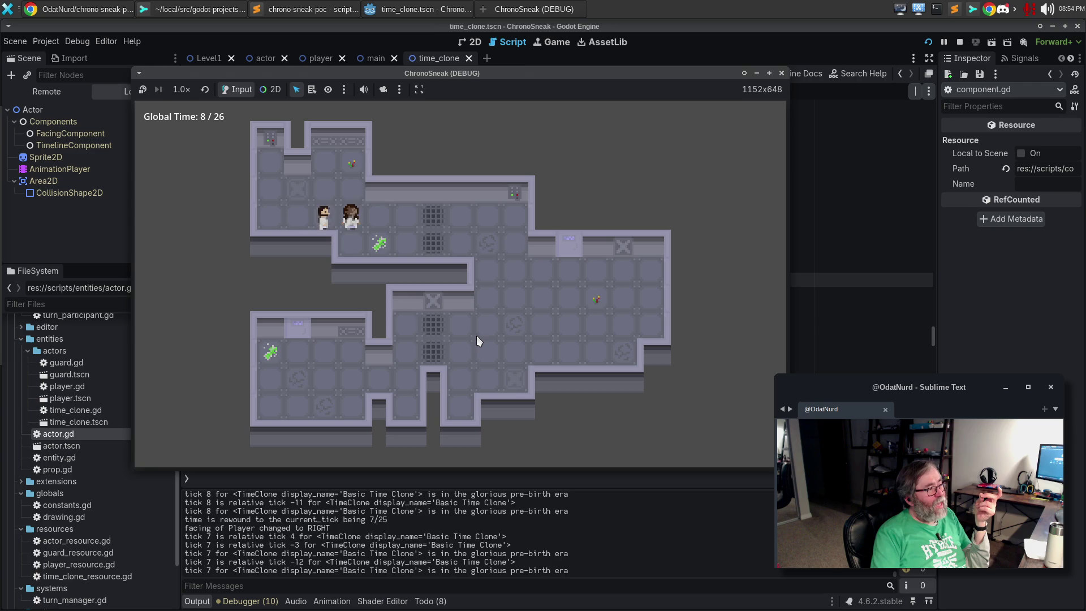
pyautogui.press('z')
pyautogui.press('z')
pyautogui.press('z')
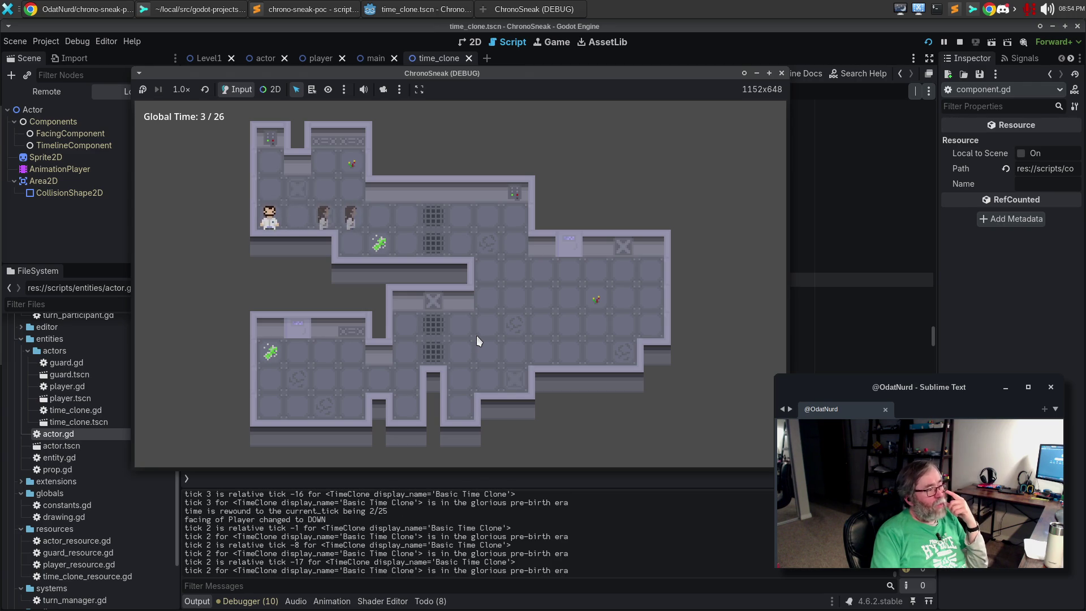
pyautogui.press('Right')
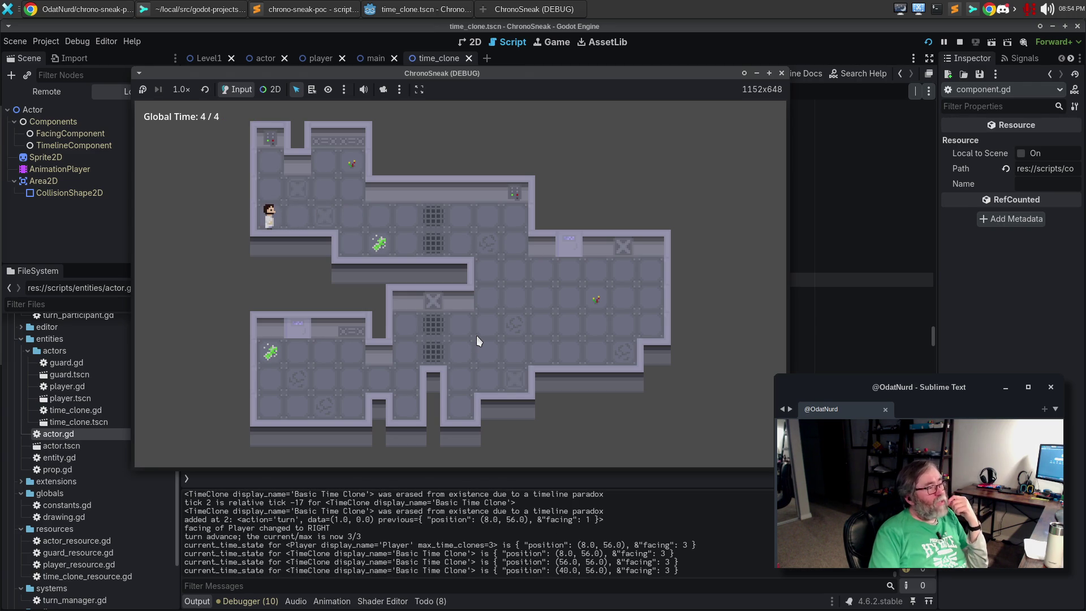
pyautogui.press('Right')
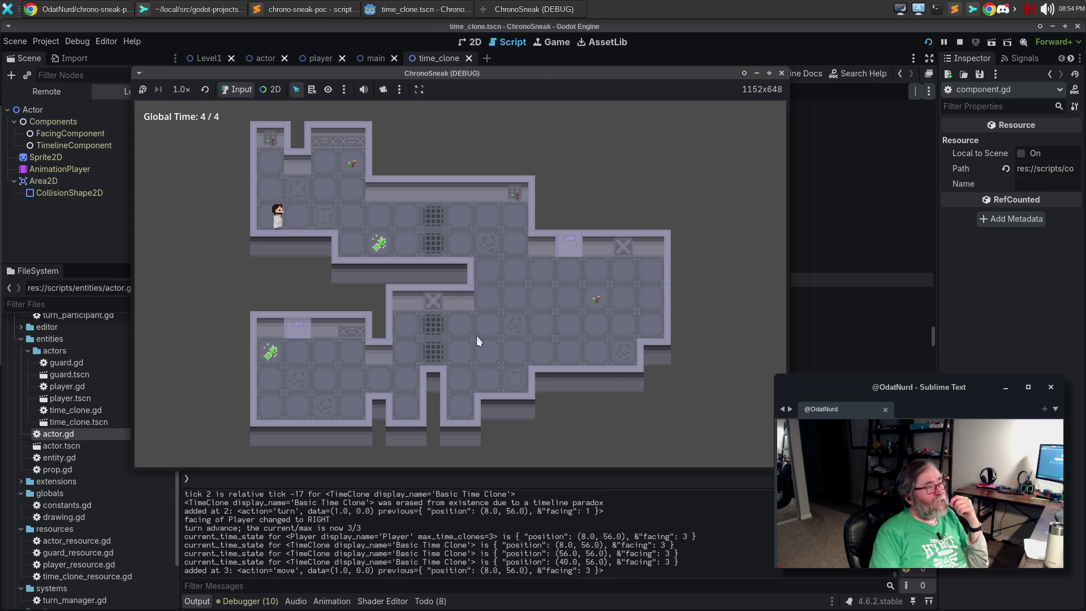
pyautogui.press('Right')
pyautogui.press('Right')
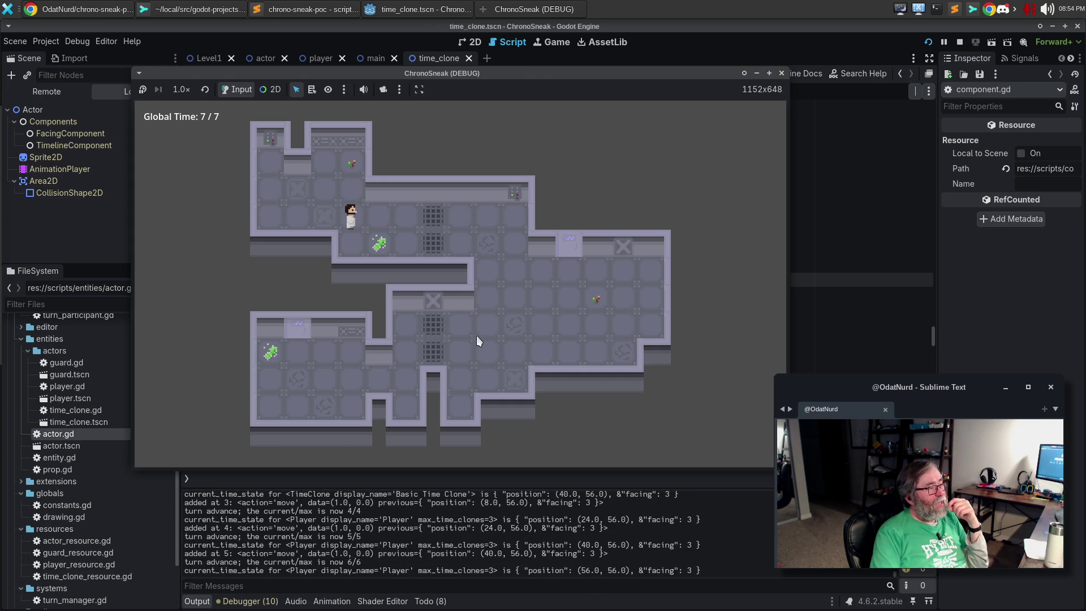
# Step: Rewind three ticks, act at tick 4 to branch, move up one tile and advance another turn
pyautogui.press('z')
pyautogui.press('z')
pyautogui.press('z')
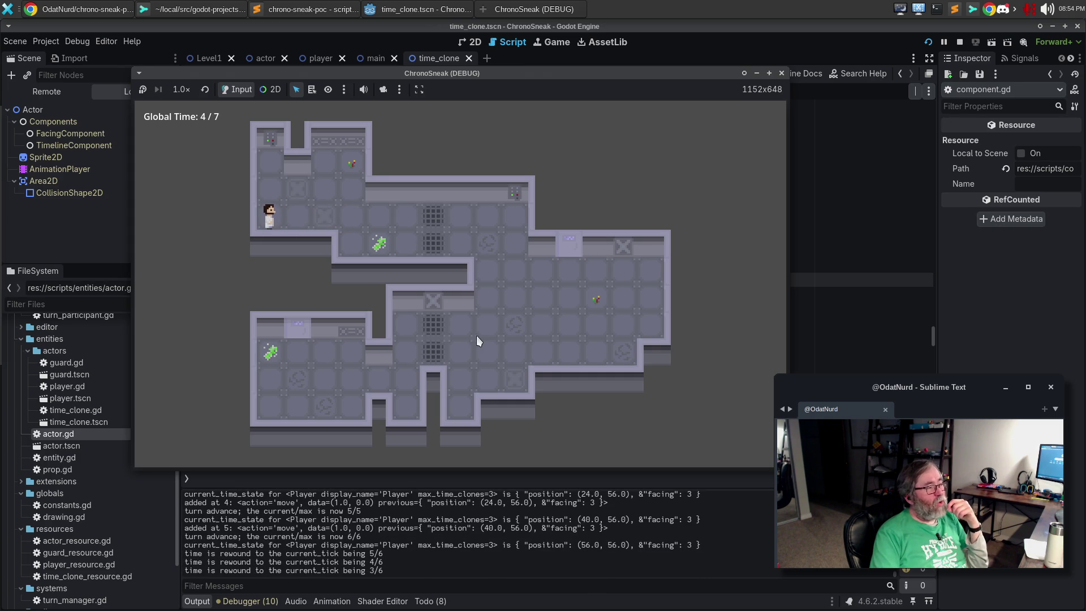
pyautogui.press('space')
pyautogui.press('Up')
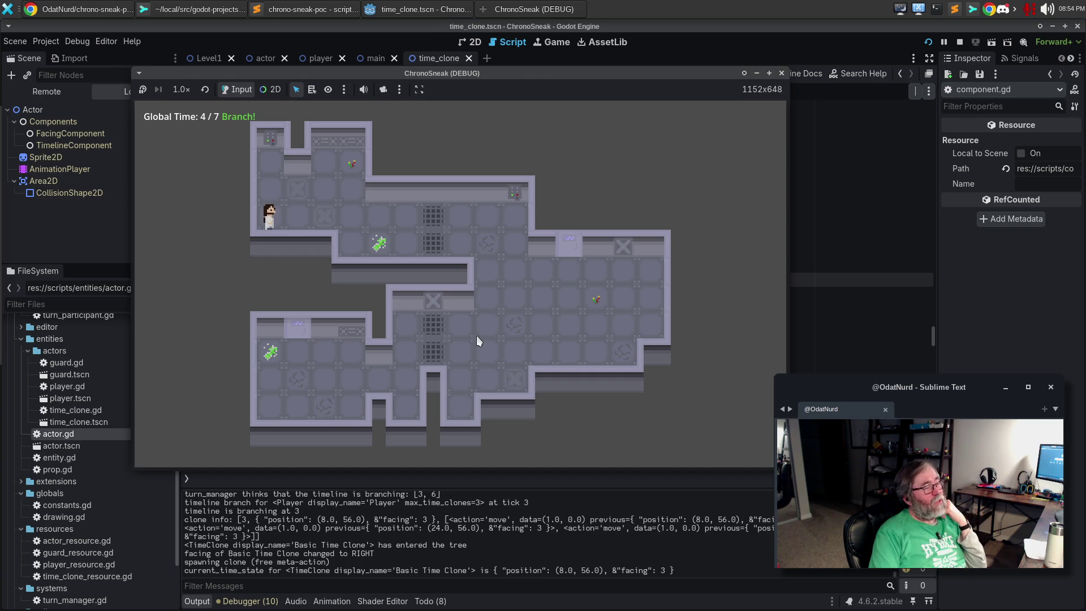
pyautogui.press('Up')
pyautogui.press('Right')
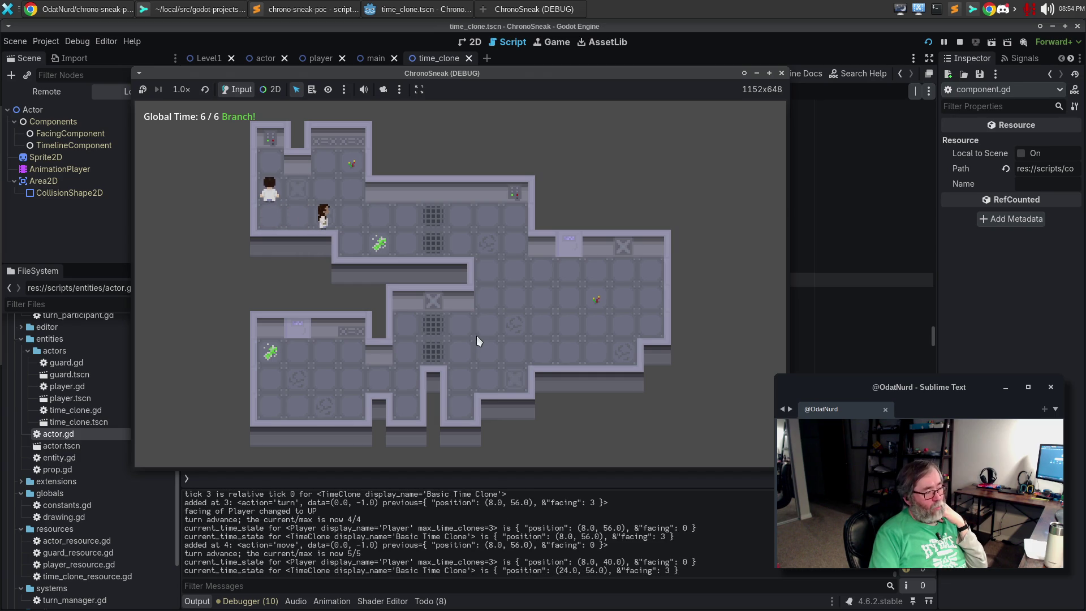
pyautogui.press('space')
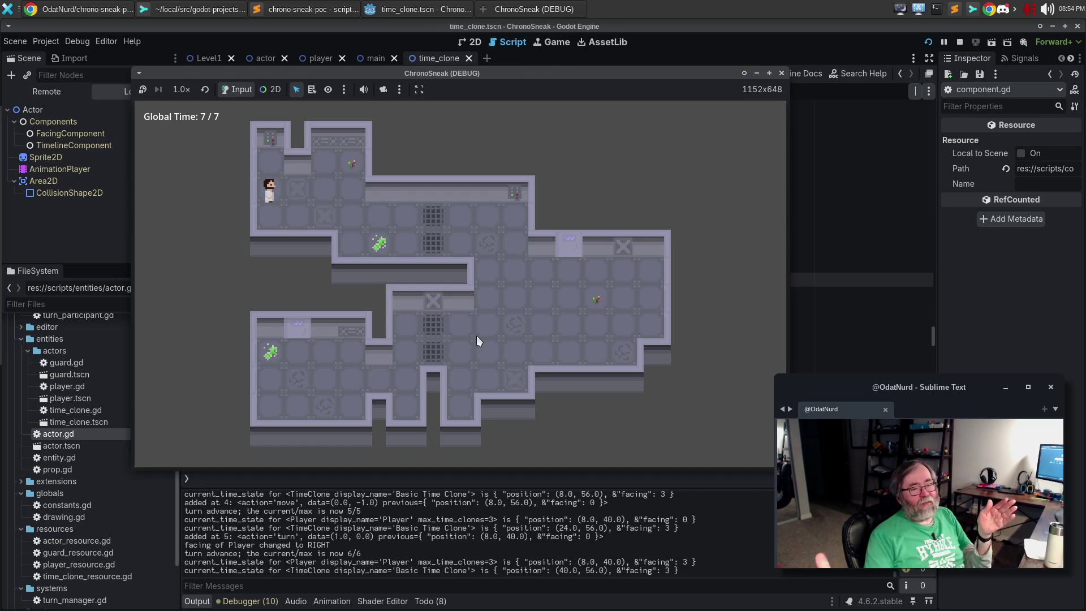
# Step: Walk right along the corridor and act, then rewind to tick 17 and branch with B, stepping down
pyautogui.press('Down')
pyautogui.press('Down')
pyautogui.press('Right')
pyautogui.press('Right')
pyautogui.press('Right')
pyautogui.press('Right')
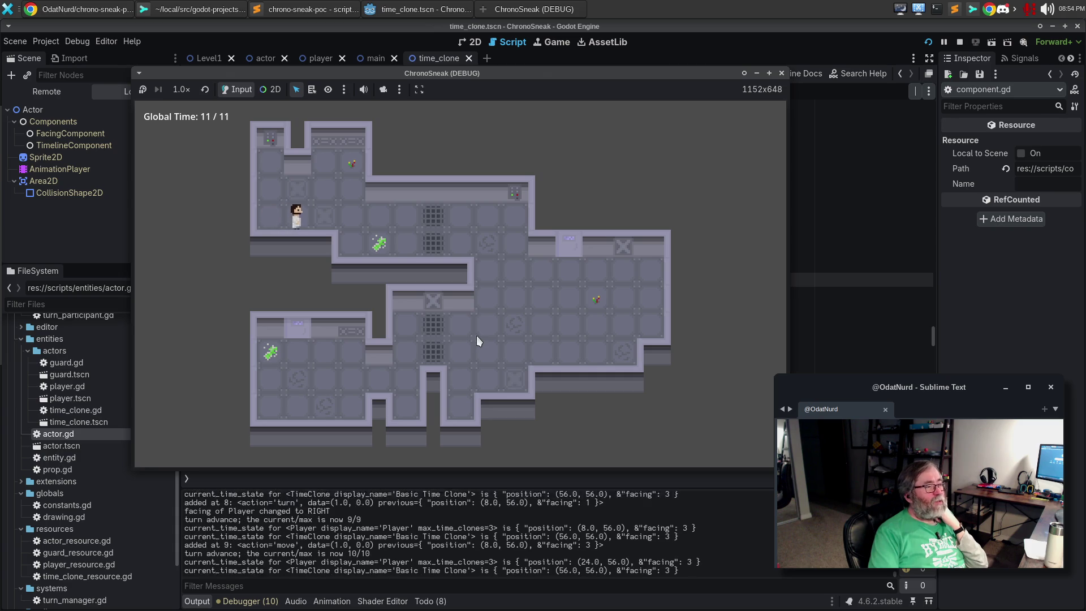
pyautogui.press('Right')
pyautogui.press('Right')
pyautogui.press('Right')
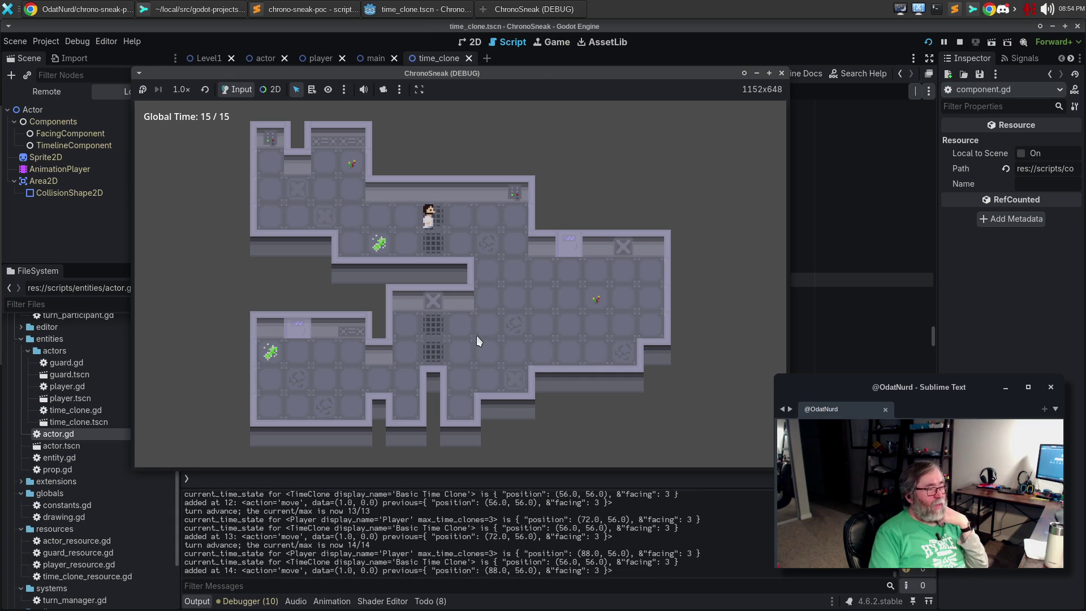
pyautogui.press('Up')
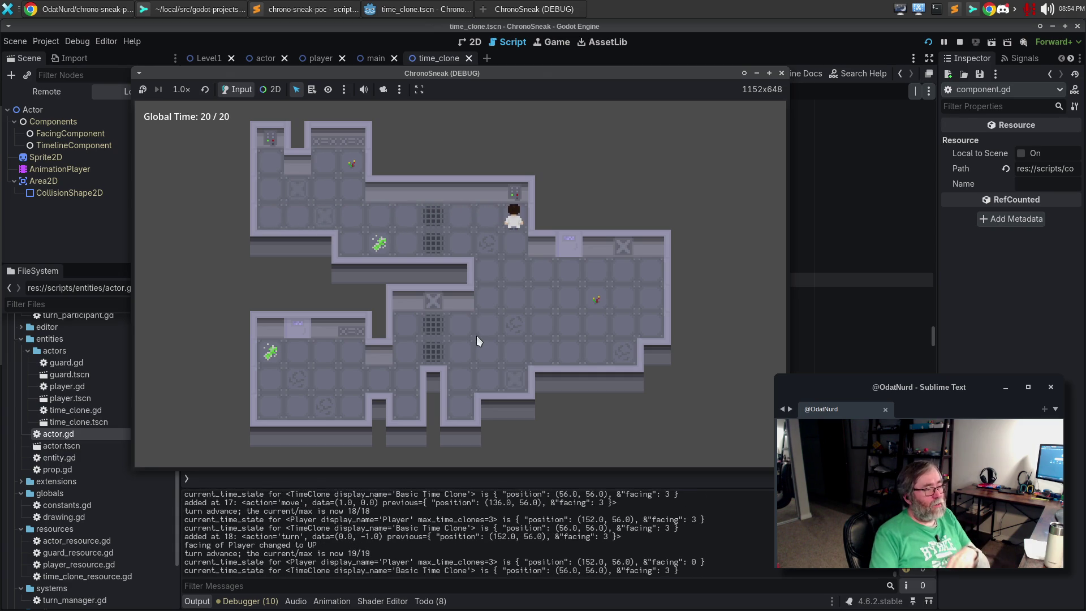
pyautogui.press('space')
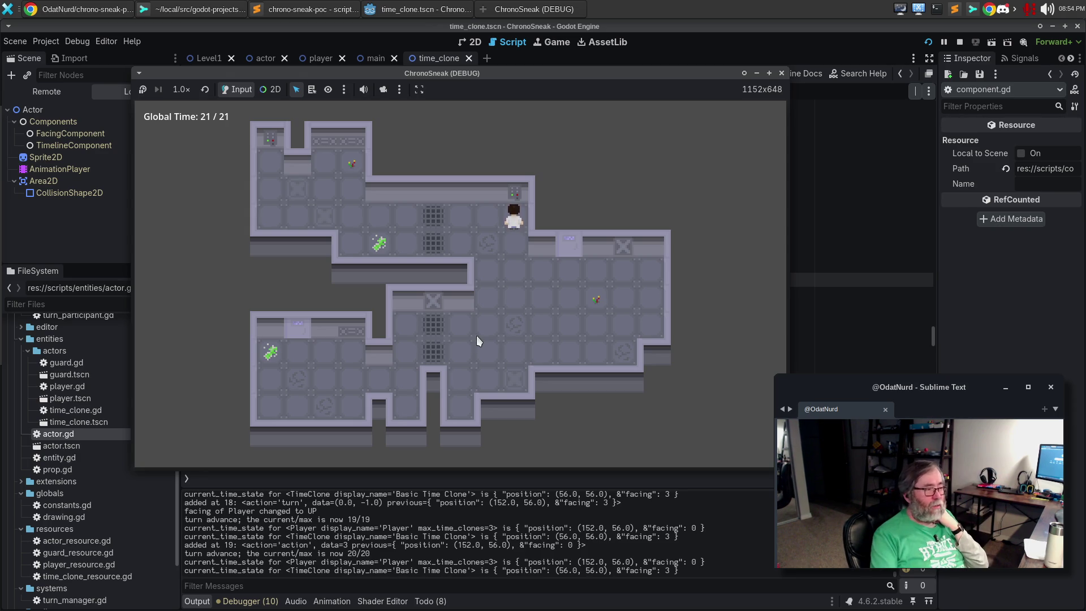
pyautogui.press('z')
pyautogui.press('z')
pyautogui.press('z')
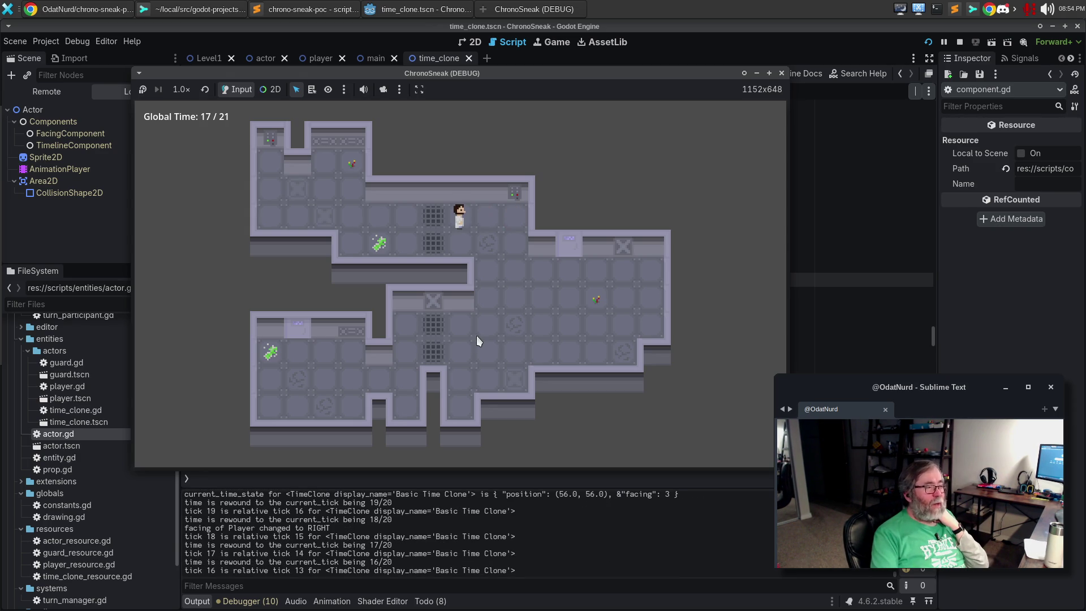
pyautogui.press('b')
pyautogui.press('Down')
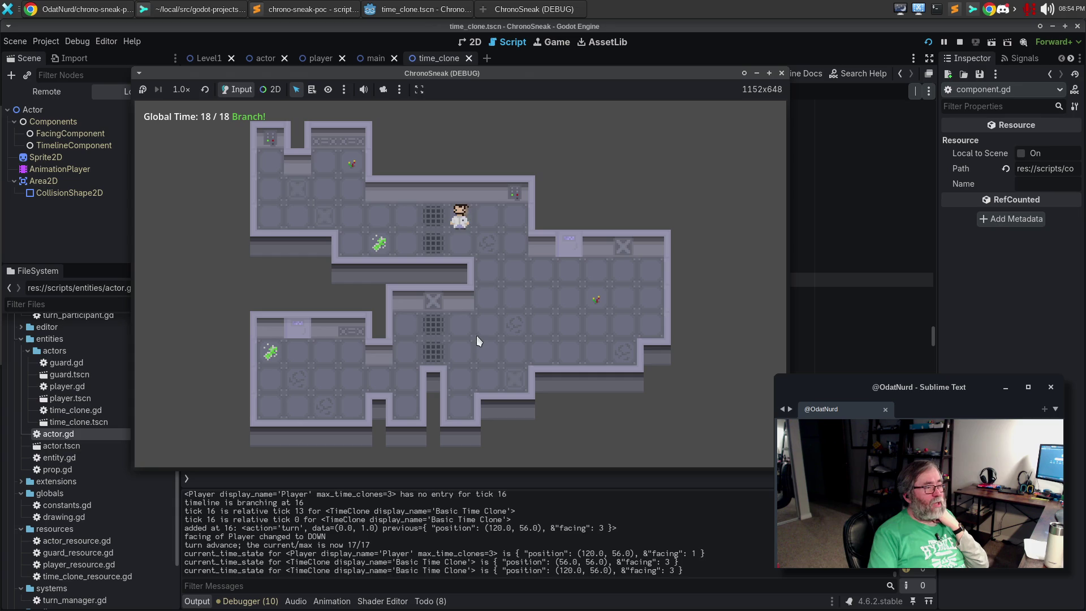
pyautogui.press('Right')
pyautogui.press('Right')
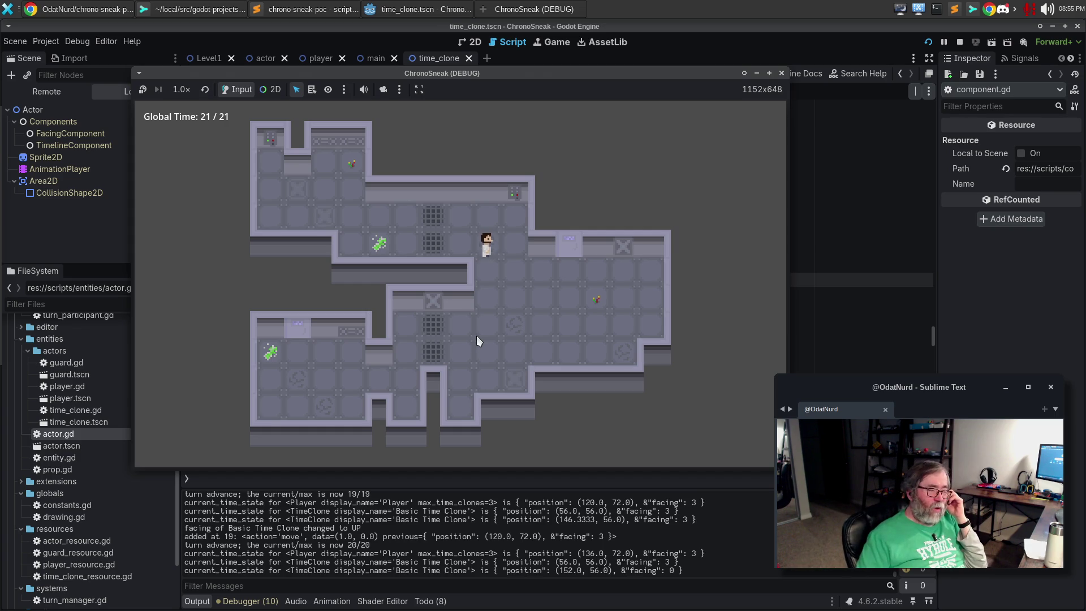
# Step: Bring actor.gd forward and mark pass_turn's turn_starting (406), advance_turn (415) and controls_time (414) lines
pyautogui.click(827, 315)
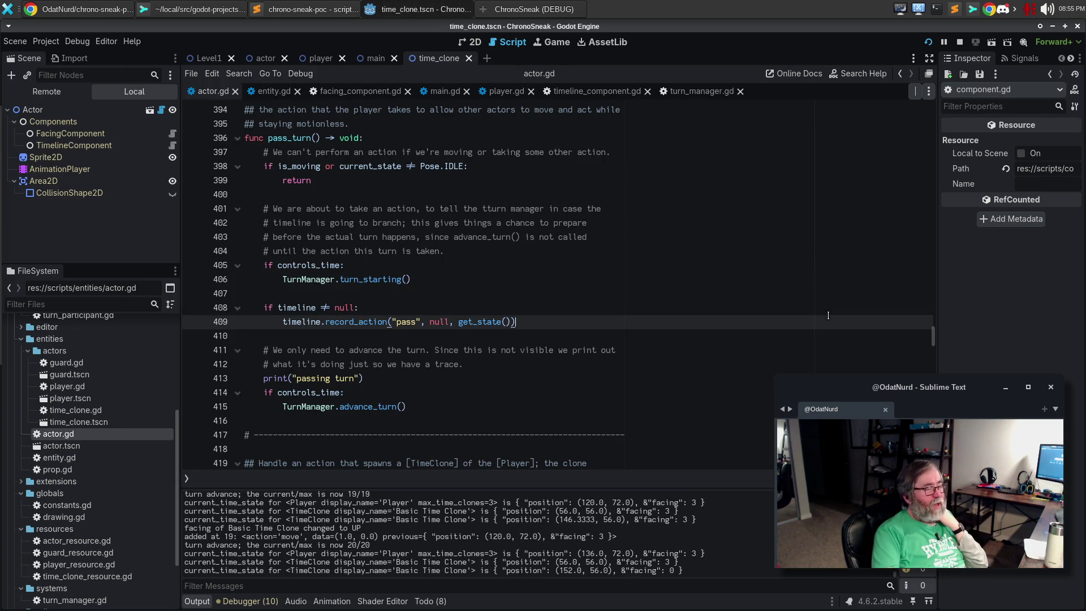
pyautogui.click(438, 275)
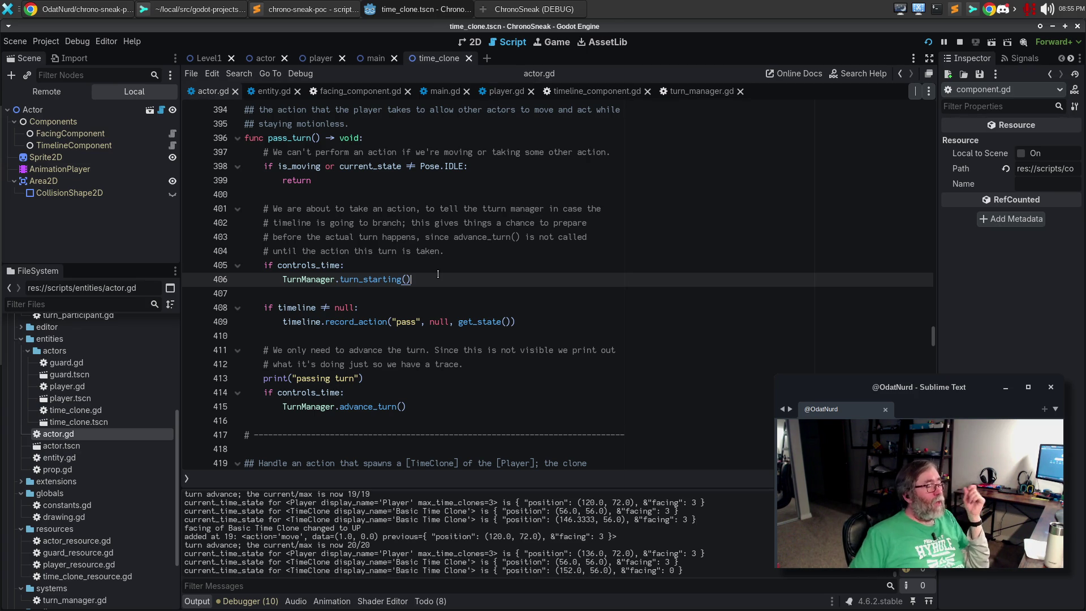
pyautogui.click(415, 406)
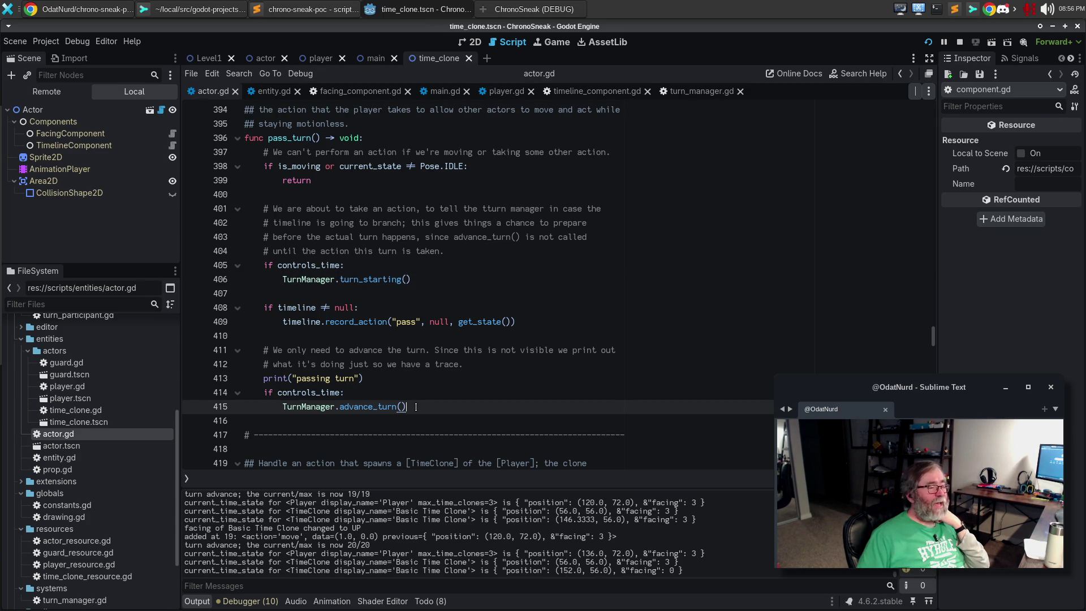
pyautogui.click(436, 395)
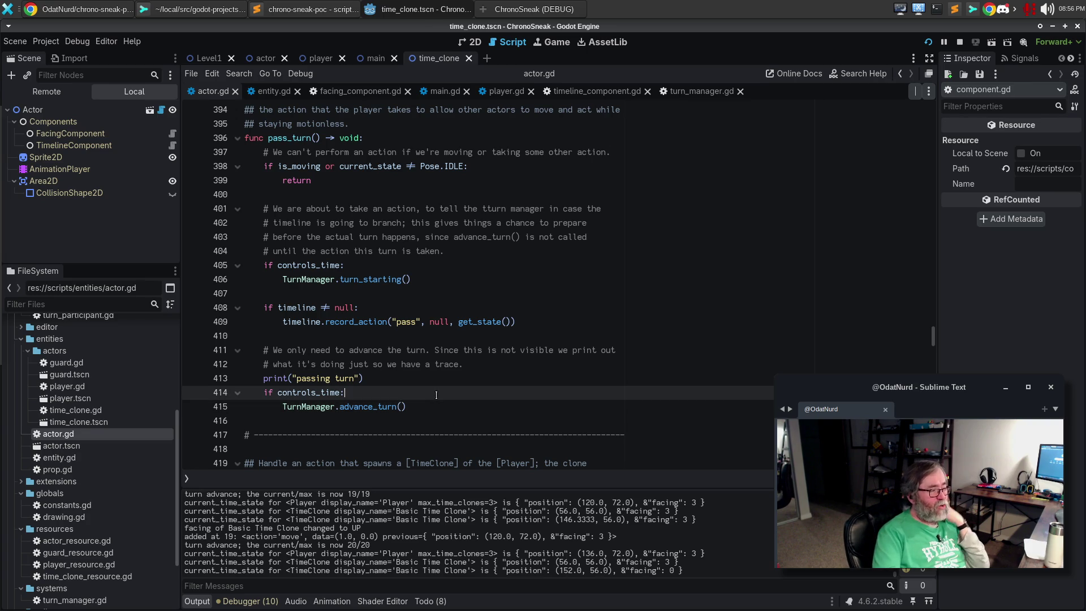
pyautogui.scroll(-15, 443, 398)
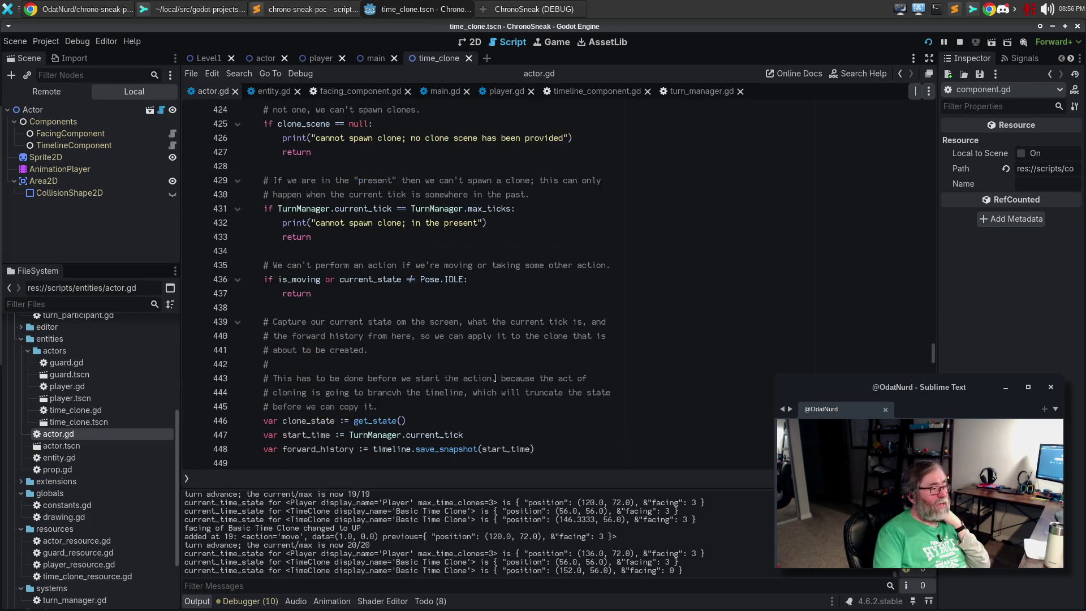
pyautogui.scroll(-8, 495, 377)
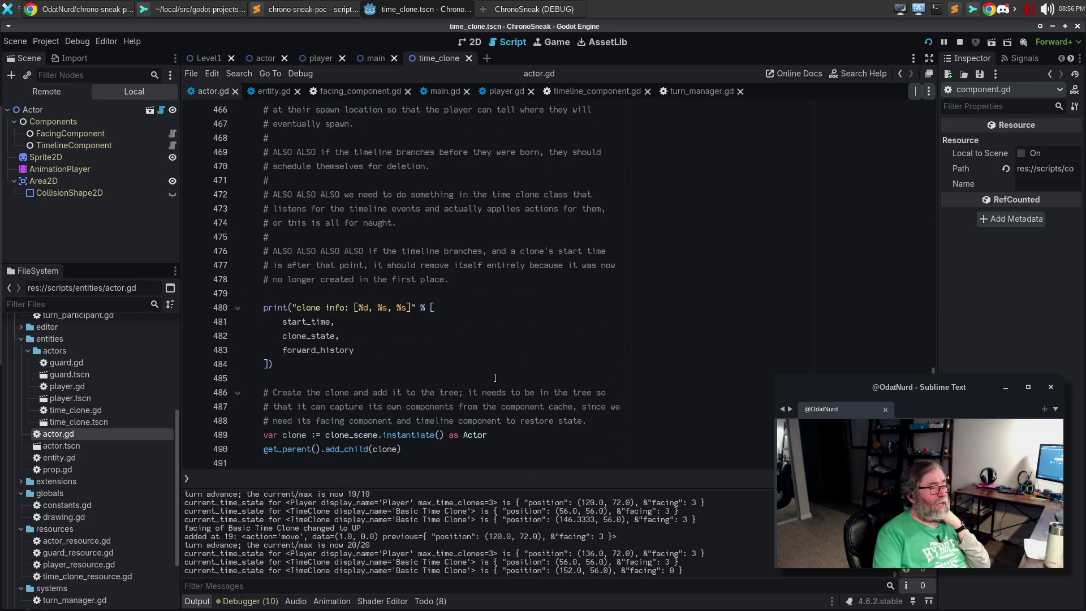
pyautogui.scroll(-8, 505, 366)
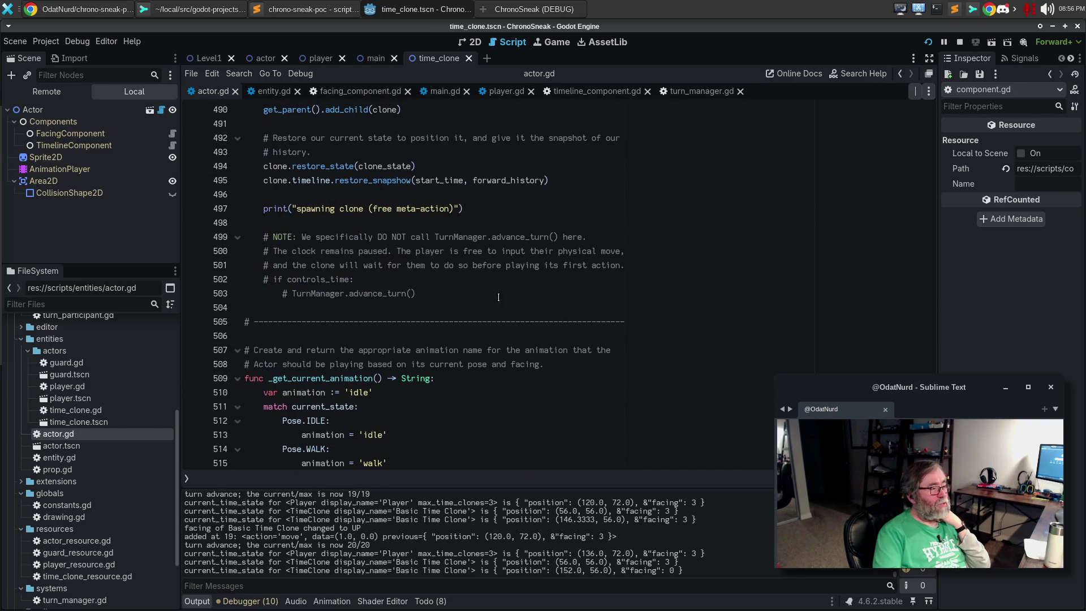
pyautogui.click(497, 288)
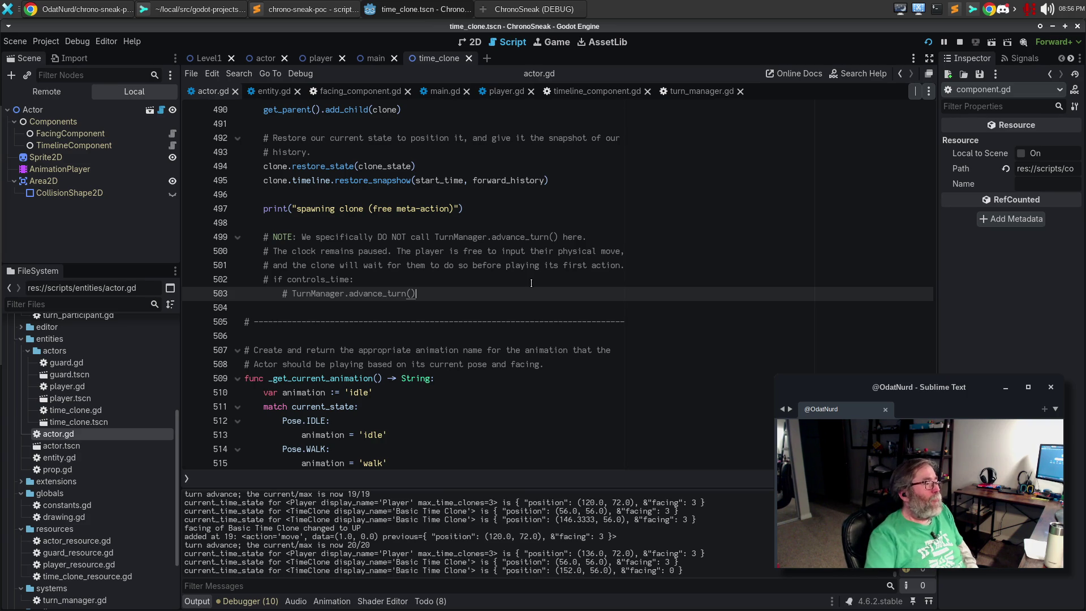
pyautogui.scroll(20, 531, 283)
pyautogui.scroll(10, 533, 264)
pyautogui.scroll(9, 532, 263)
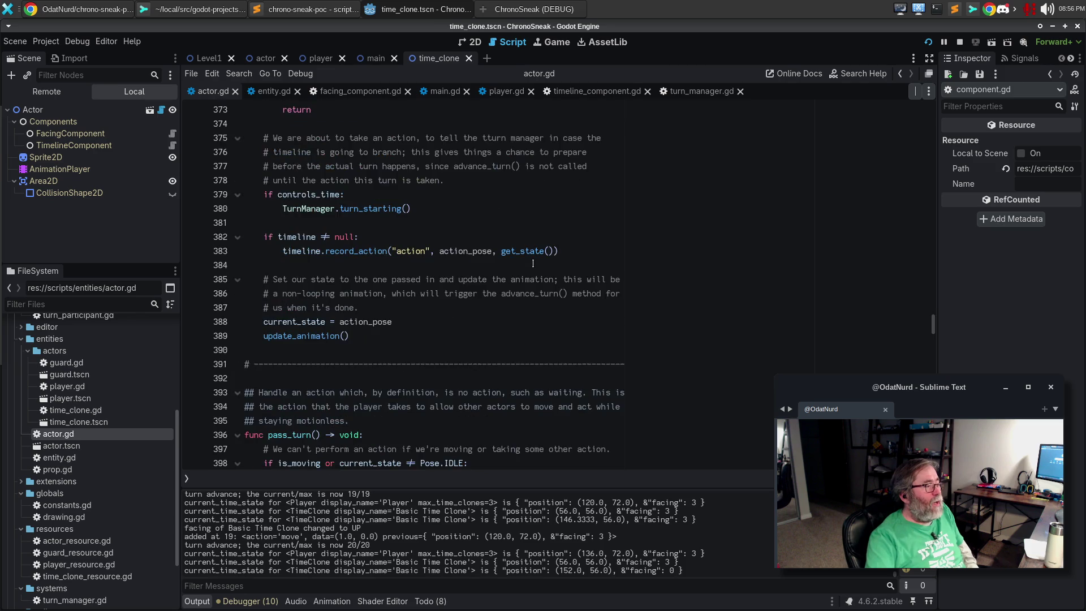
pyautogui.scroll(-2, 532, 264)
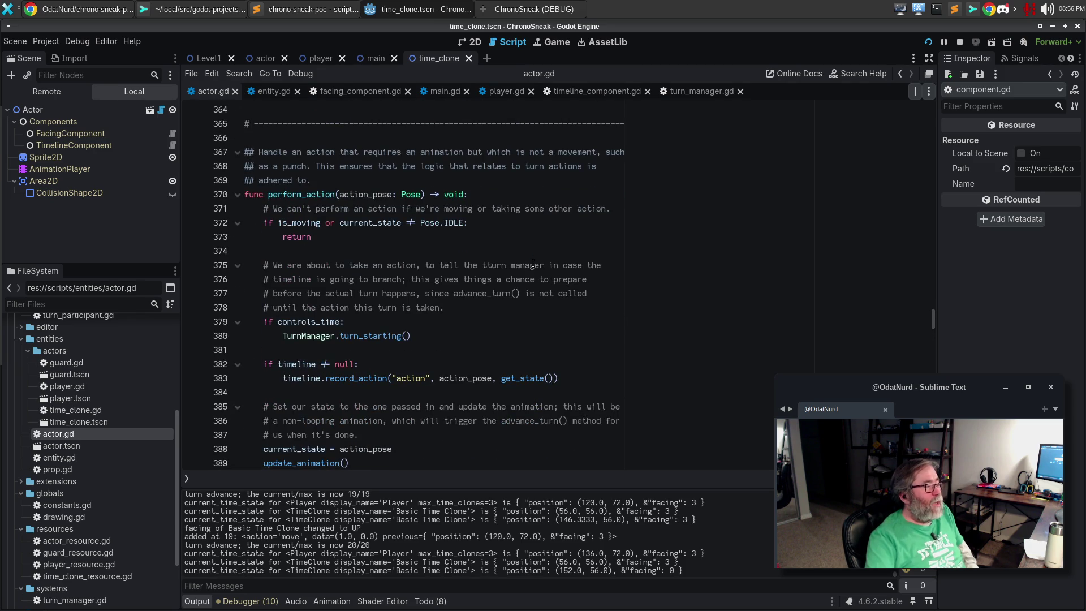
pyautogui.click(403, 424)
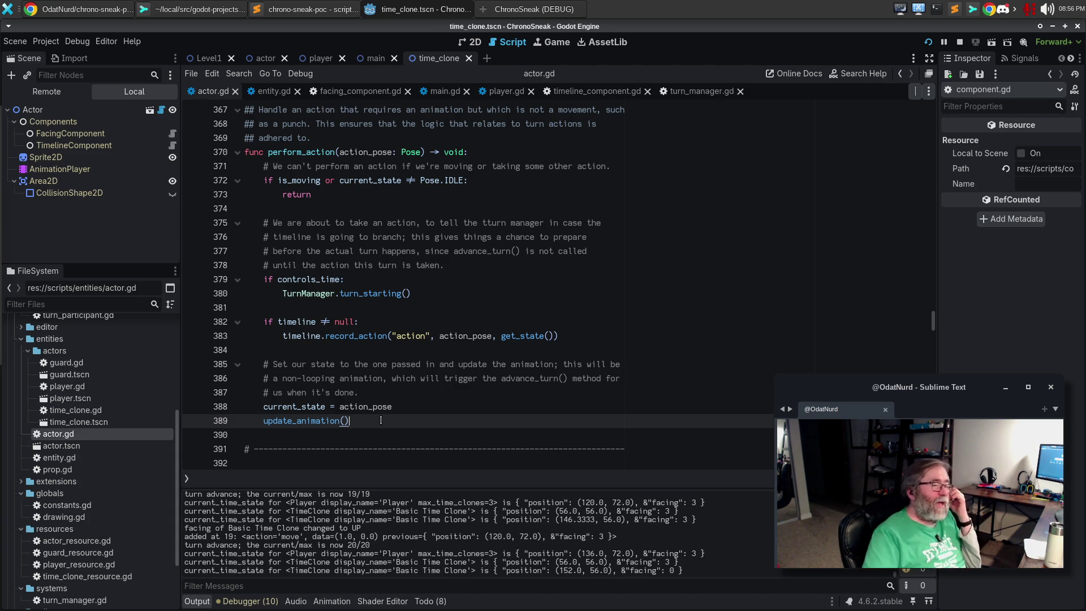
pyautogui.moveTo(524, 341)
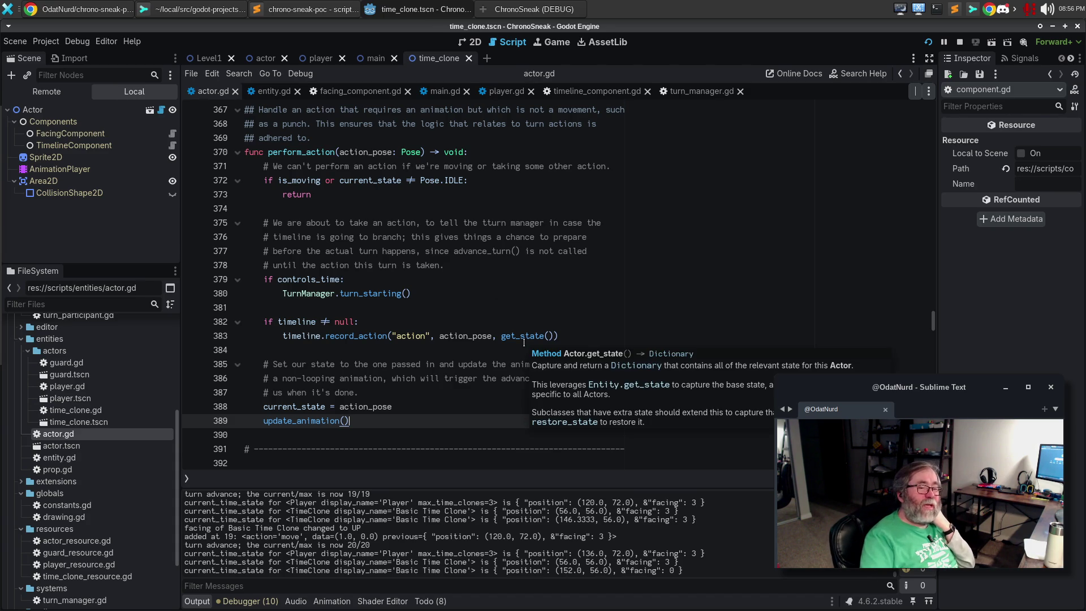
pyautogui.click(627, 301)
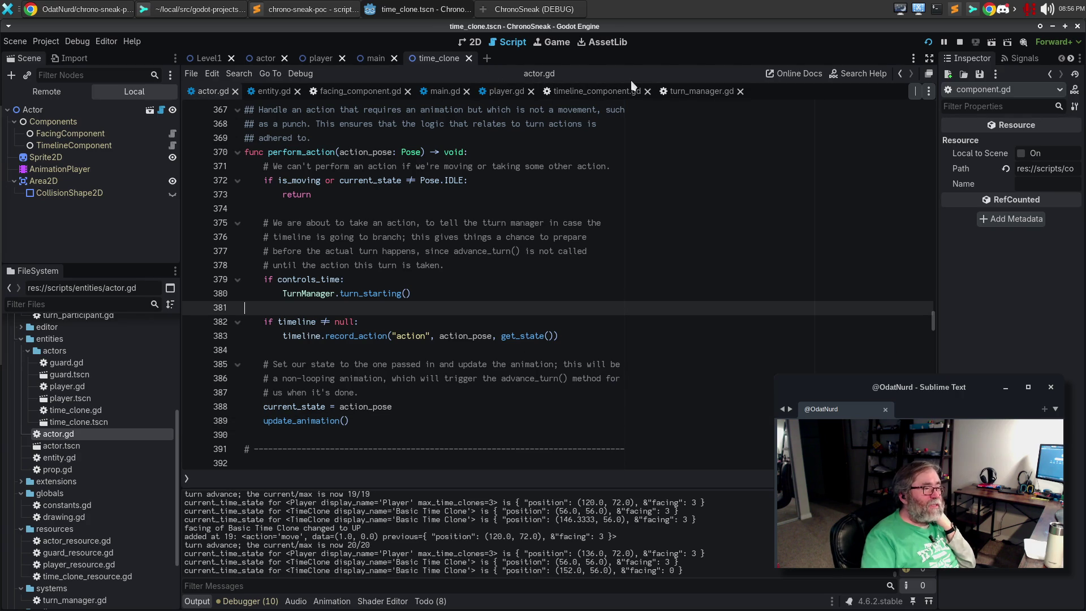
# Step: Switch to turn_manager.gd and scroll down to its time_shift and timeline_branched signals
pyautogui.click(704, 96)
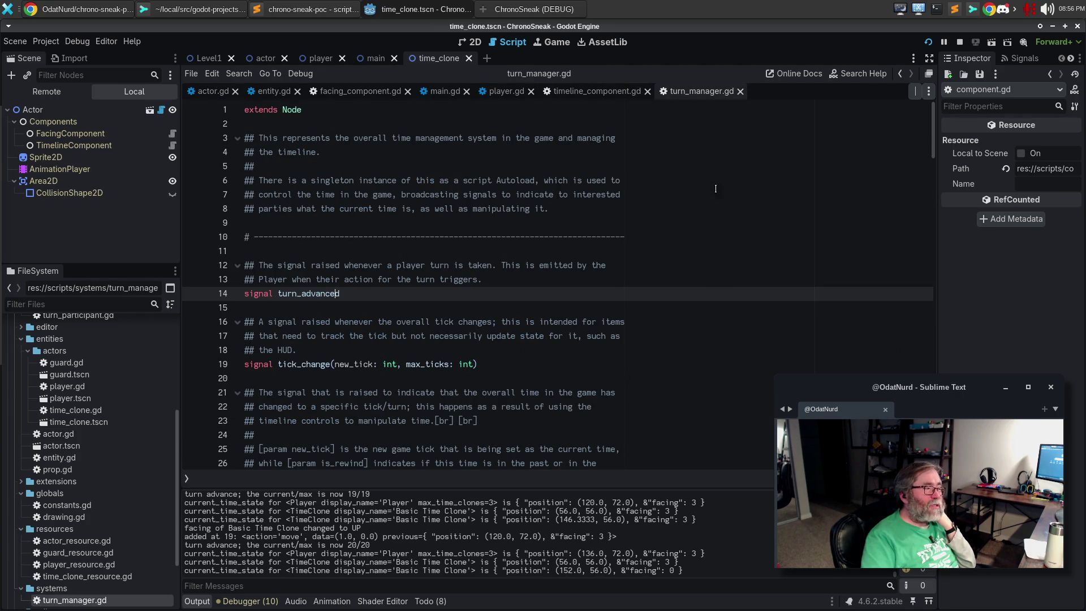
pyautogui.scroll(-1, 330, 245)
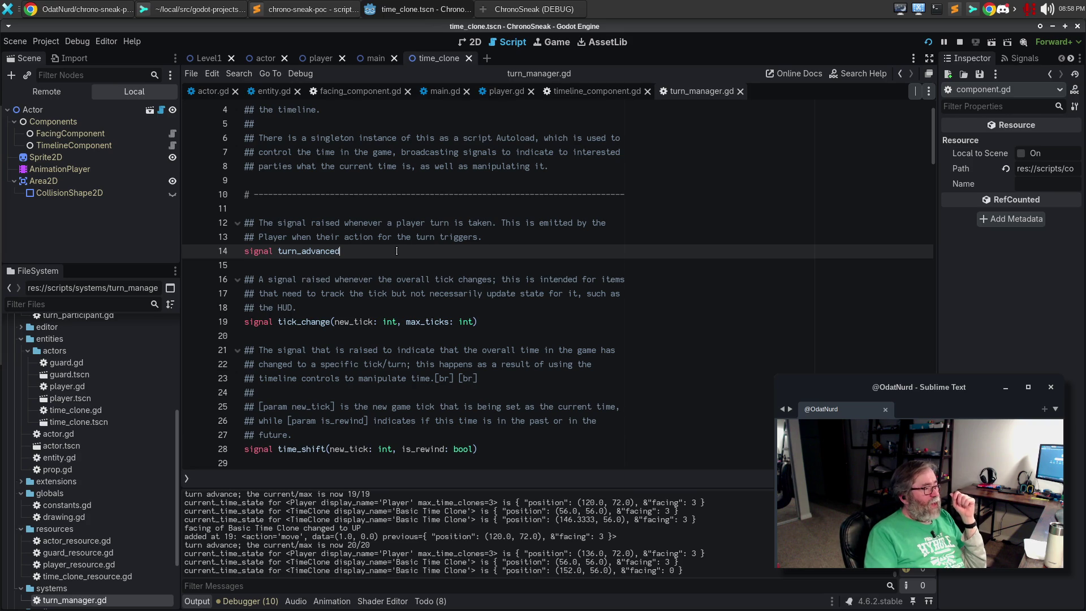
pyautogui.scroll(-3, 397, 251)
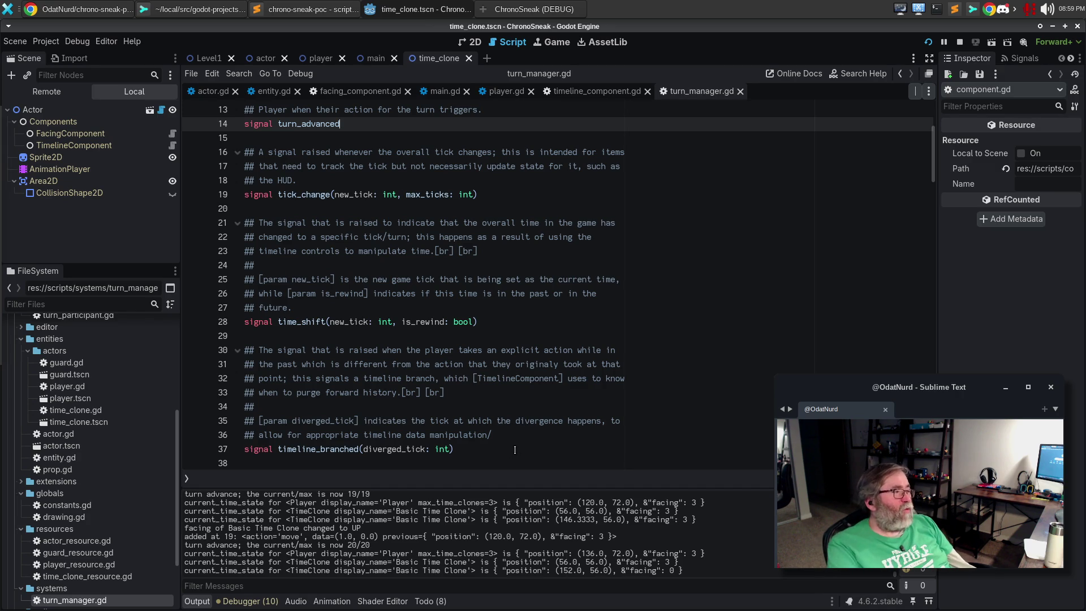
# Step: Bring the ChronoSneak game forward, move right, scrub time with the mouse wheel, then move right to branch
pyautogui.click(501, 11)
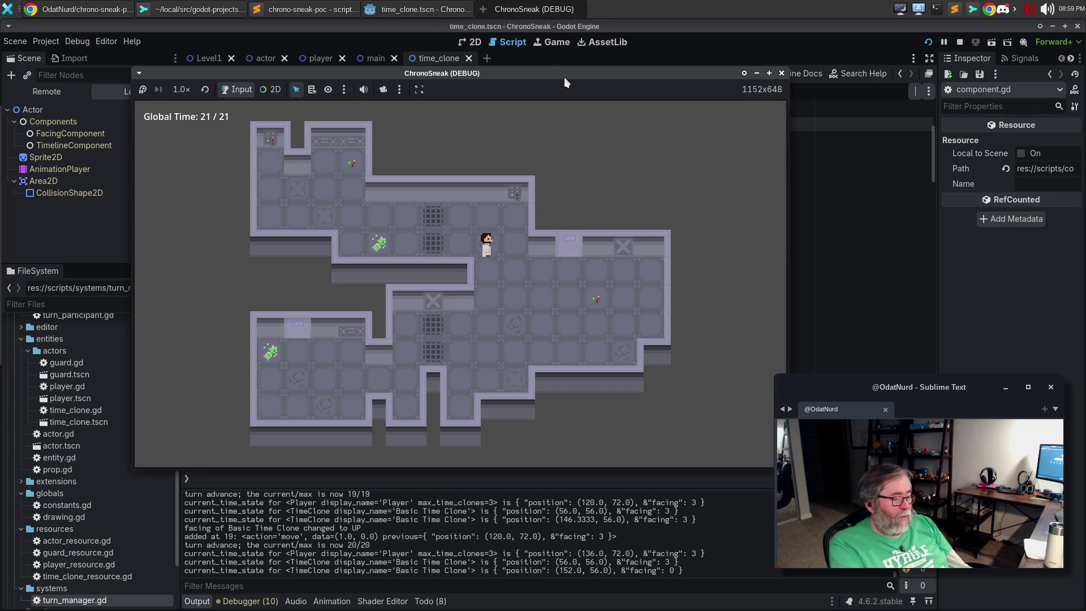
pyautogui.press('Right')
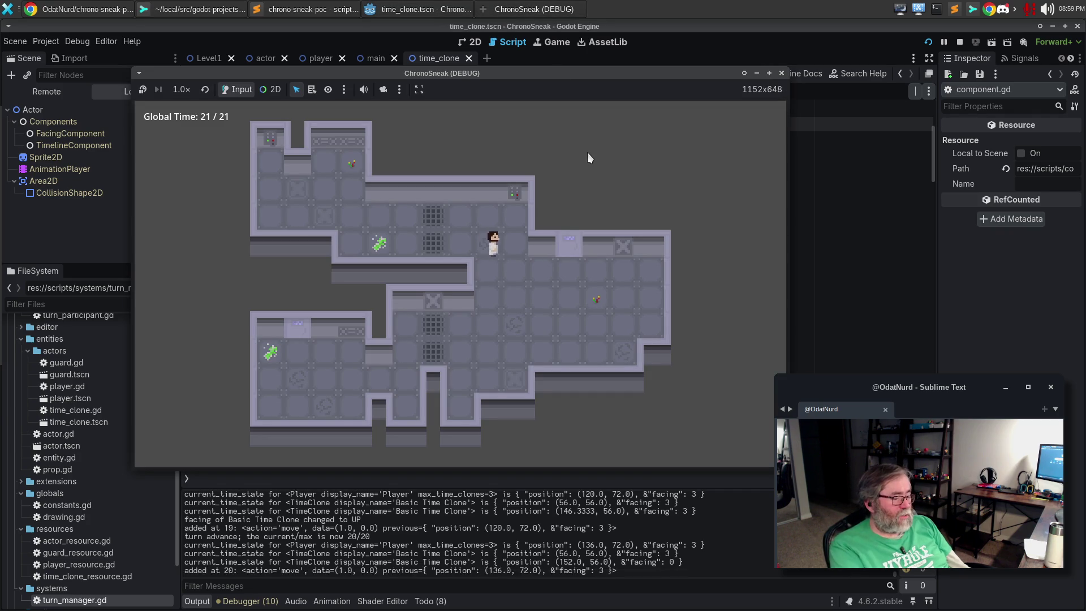
pyautogui.scroll(-4, 587, 151)
pyautogui.scroll(3, 587, 152)
pyautogui.scroll(3, 587, 152)
pyautogui.scroll(-3, 587, 152)
pyautogui.scroll(3, 587, 152)
pyautogui.scroll(-3, 587, 152)
pyautogui.scroll(1, 587, 152)
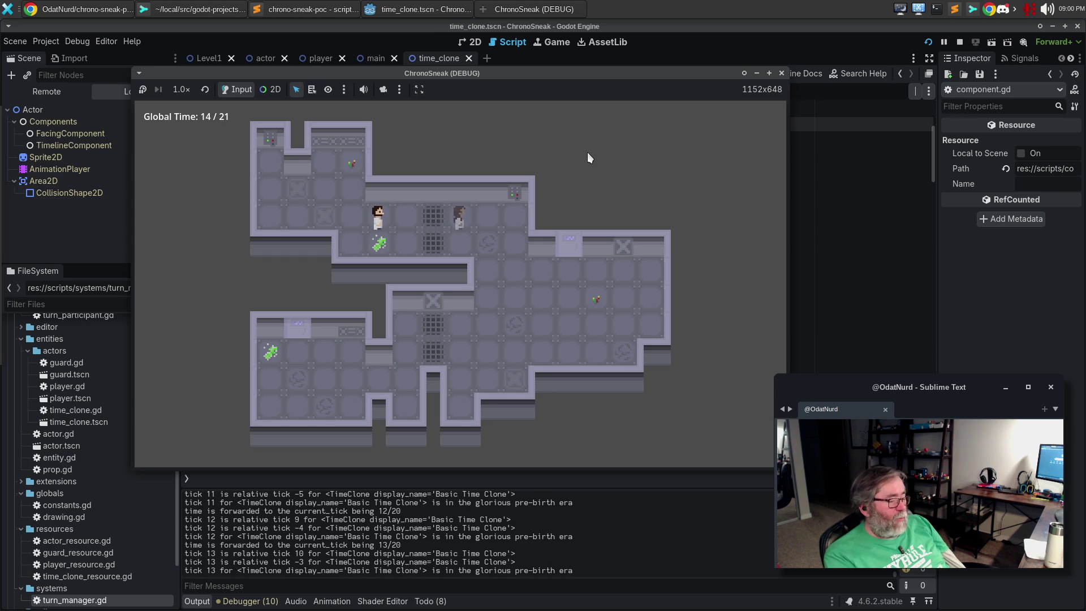
pyautogui.press('Right')
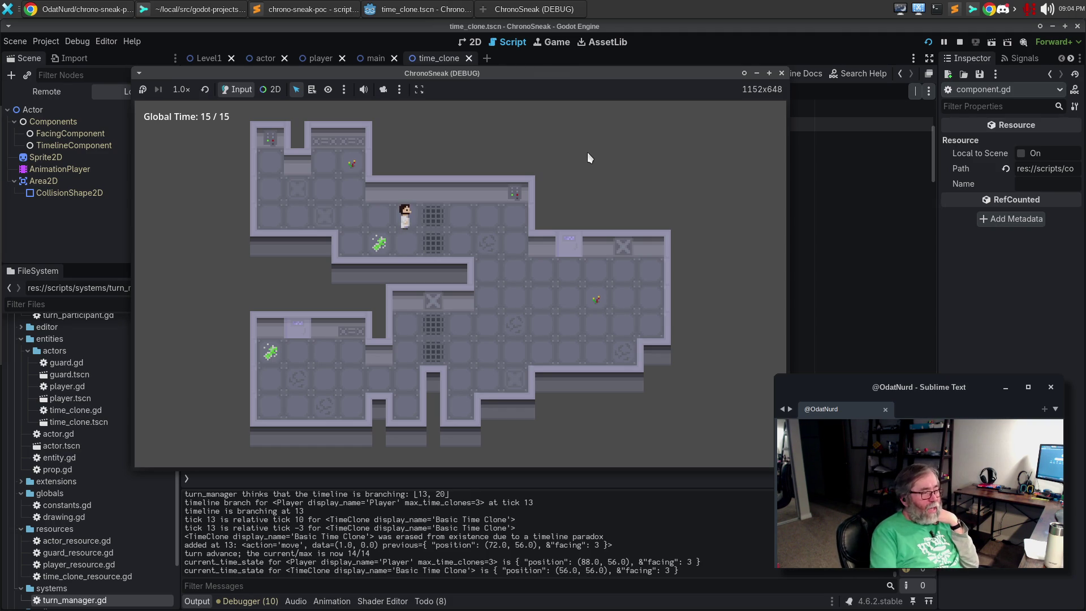
# Step: Walk left, rewind one tick, then branch by stepping down and right
pyautogui.press('Left')
pyautogui.press('Left')
pyautogui.press('Left')
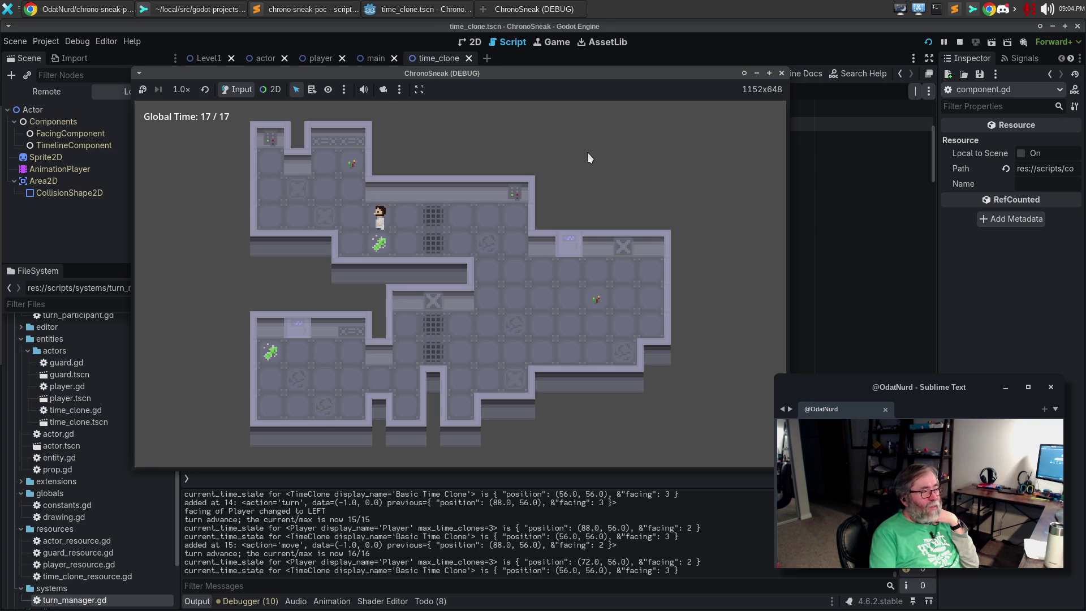
pyautogui.press('Left')
pyautogui.press('Left')
pyautogui.press('Left')
pyautogui.press('z')
pyautogui.press('z')
pyautogui.press('z')
pyautogui.press('z')
pyautogui.press('z')
pyautogui.press('Down')
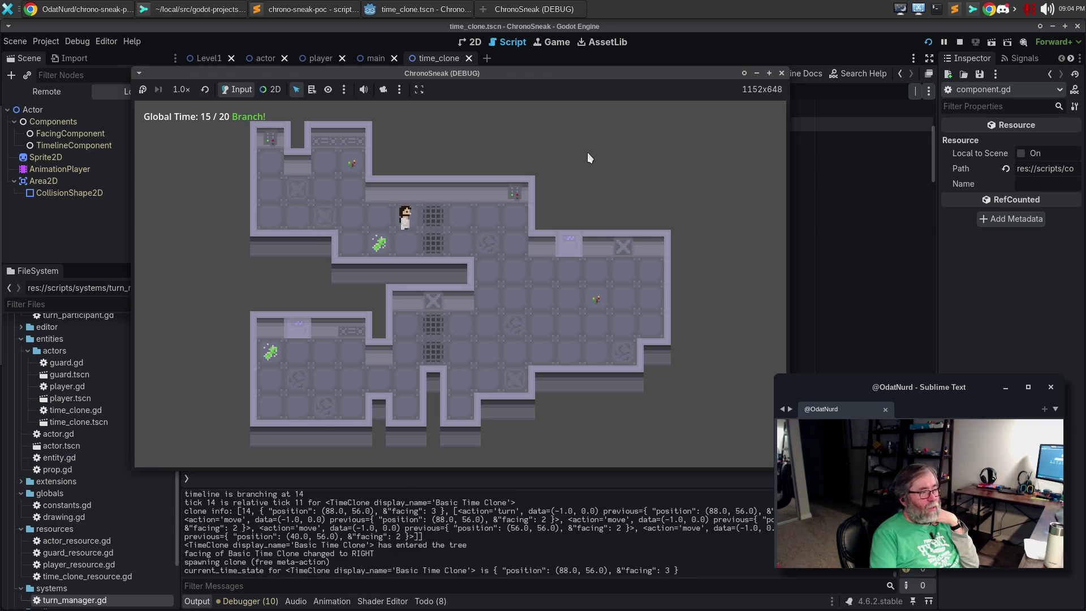
pyautogui.press('Down')
pyautogui.press('Right')
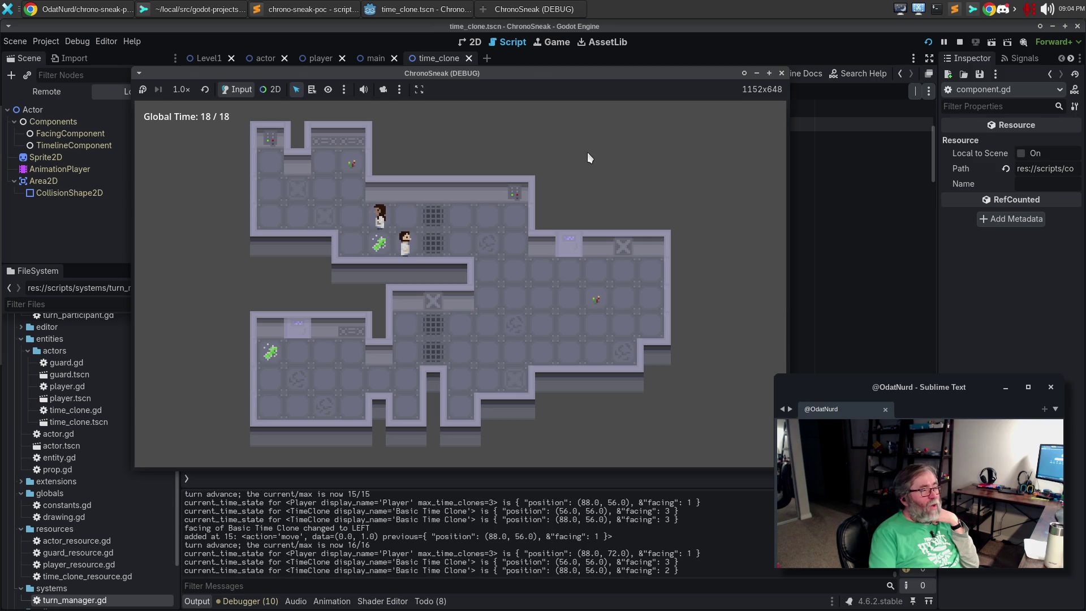
pyautogui.press('Right')
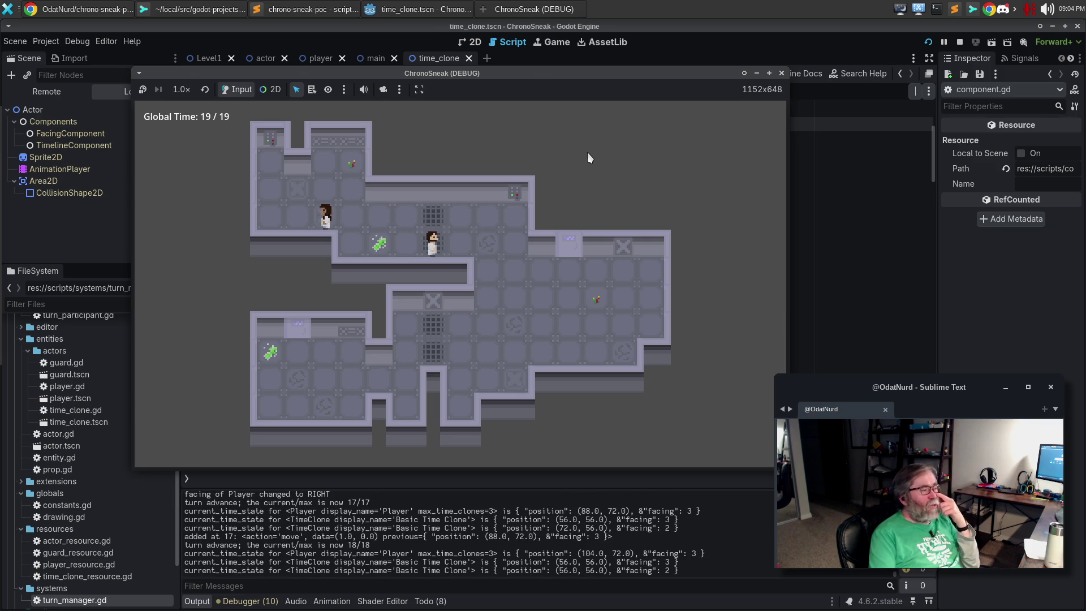
# Step: Rewind repeatedly through ticks 14 and 4 to the start of time, then step down to branch
pyautogui.press('z')
pyautogui.press('z')
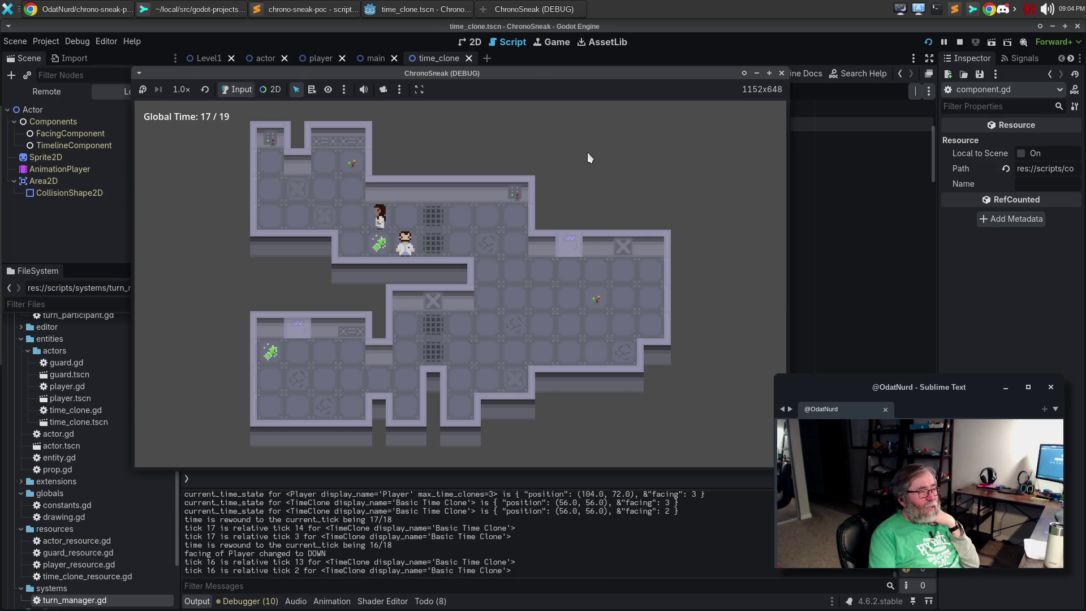
pyautogui.press('z')
pyautogui.press('z')
pyautogui.press('z')
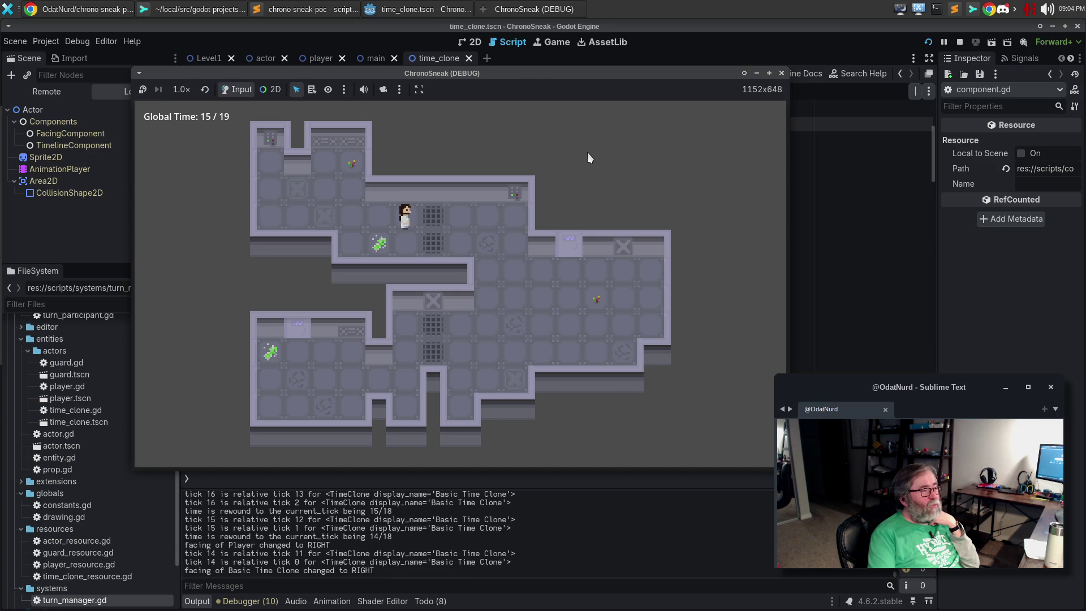
pyautogui.press('z')
pyautogui.press('z')
pyautogui.press('z')
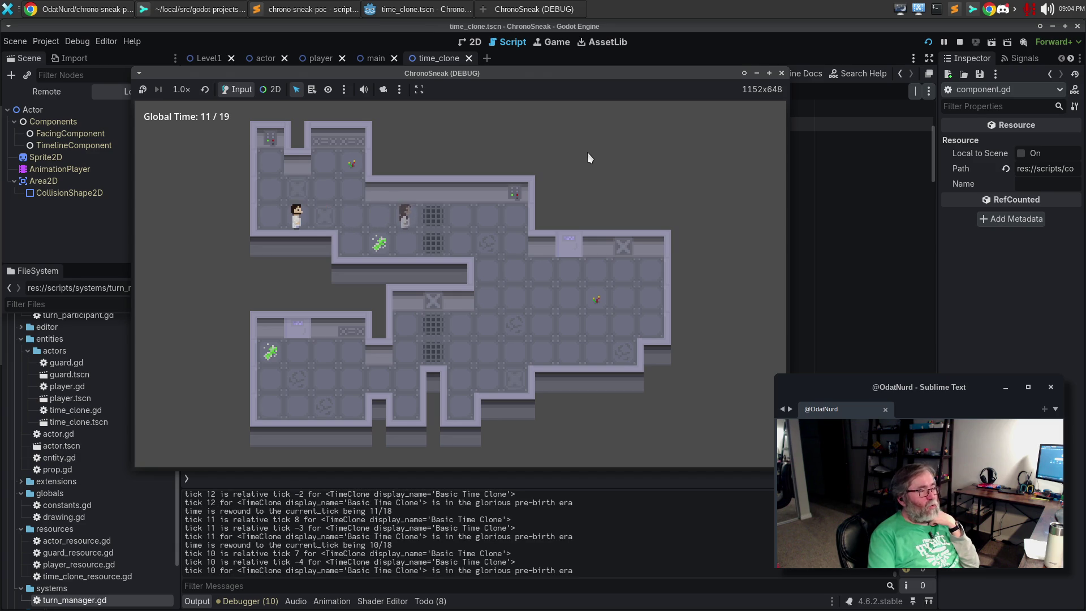
pyautogui.press('z')
pyautogui.press('z')
pyautogui.press('z')
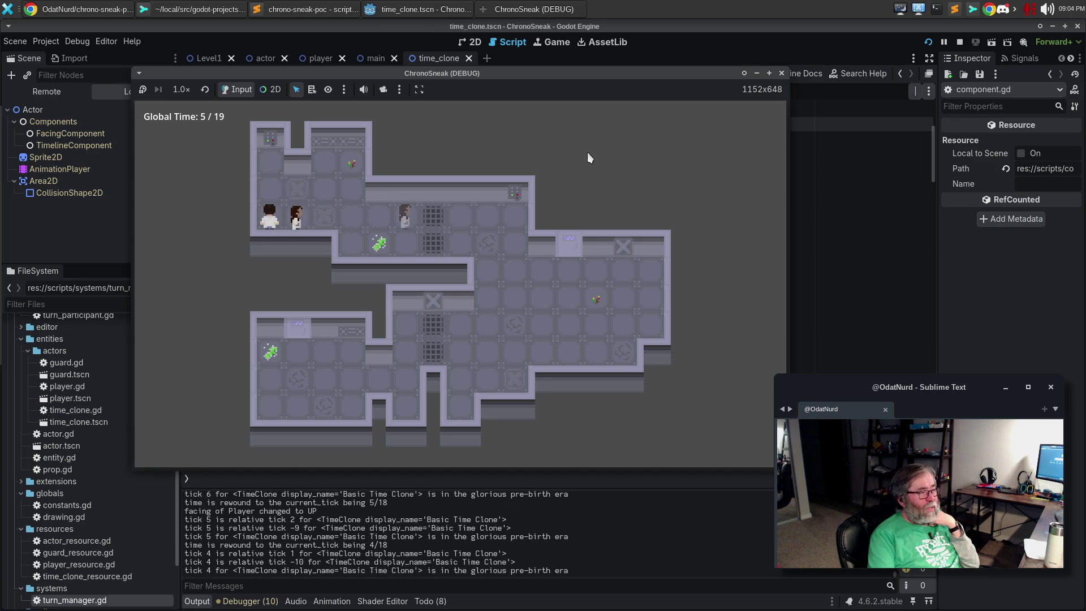
pyautogui.press('z')
pyautogui.press('z')
pyautogui.press('z')
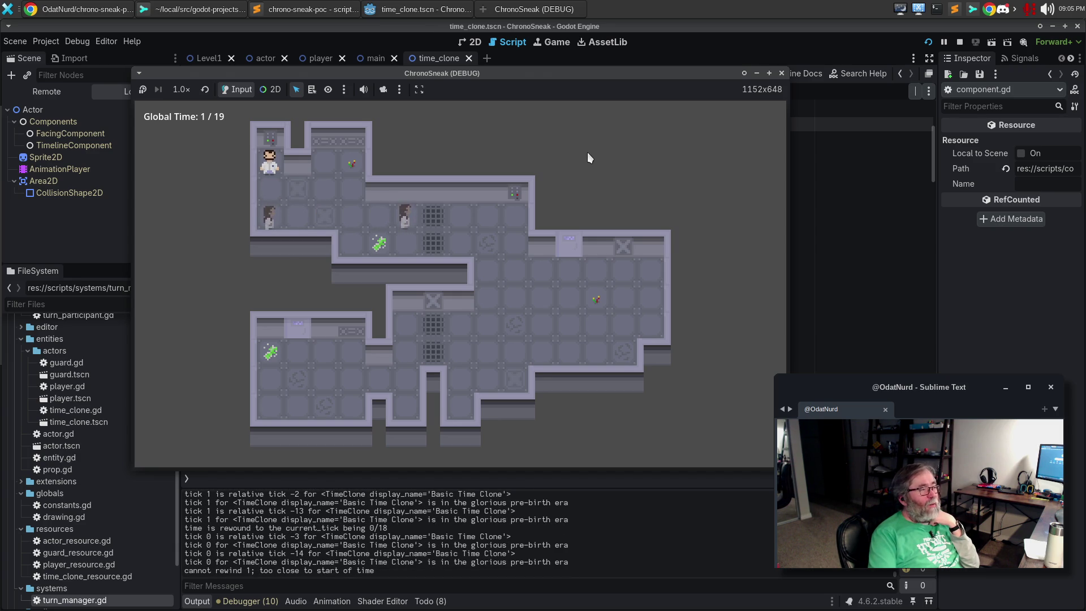
pyautogui.press('Down')
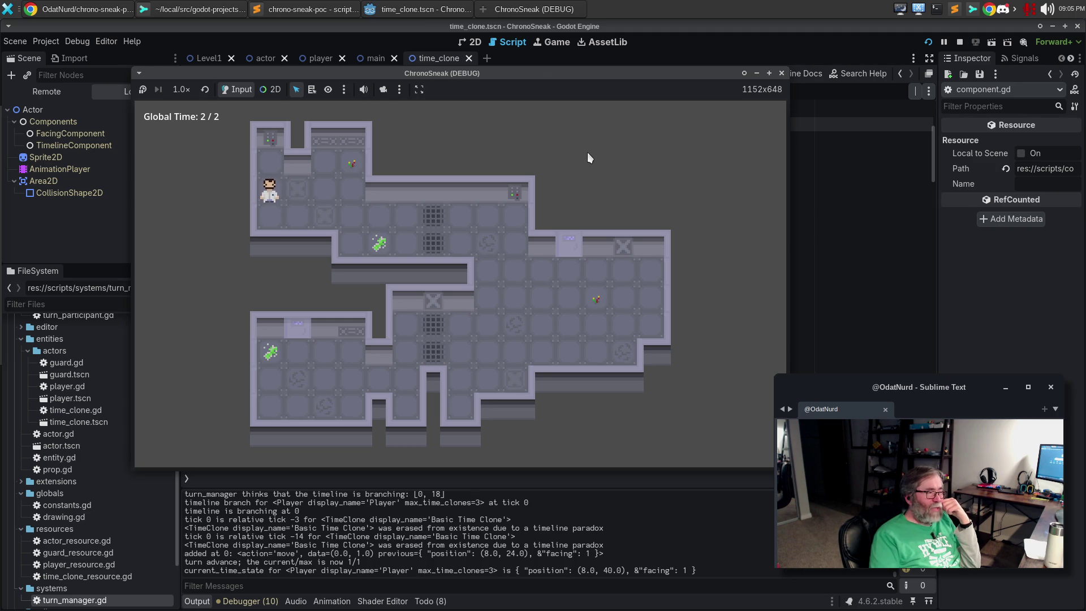
# Step: Record an action at tick 1 while standing still, erasing the old clone by paradox
pyautogui.press('space')
pyautogui.press('space')
pyautogui.press('space')
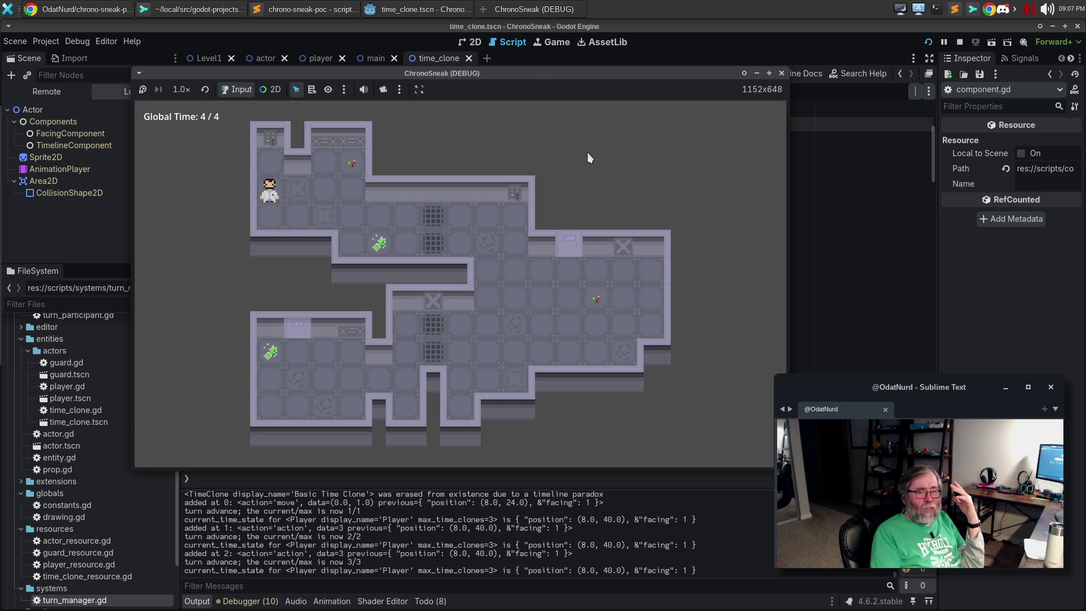
# Step: Test fast forward and rewind at the end of time, scrubbing back and forth one tick
pyautogui.press('f')
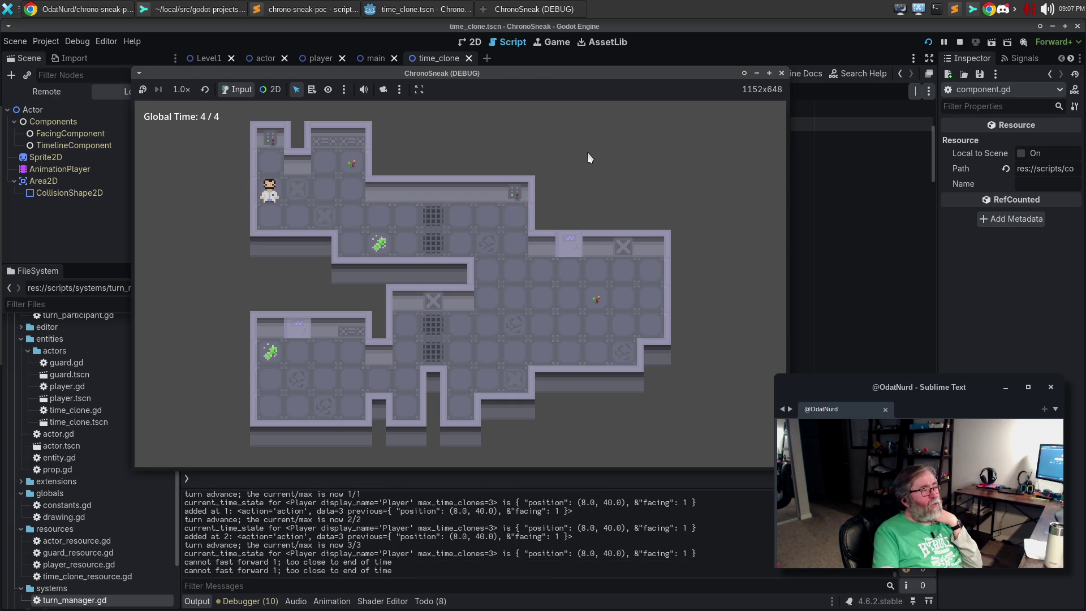
pyautogui.press('r')
pyautogui.press('f')
pyautogui.press('r')
pyautogui.press('f')
pyautogui.press('r')
pyautogui.press('f')
pyautogui.press('r')
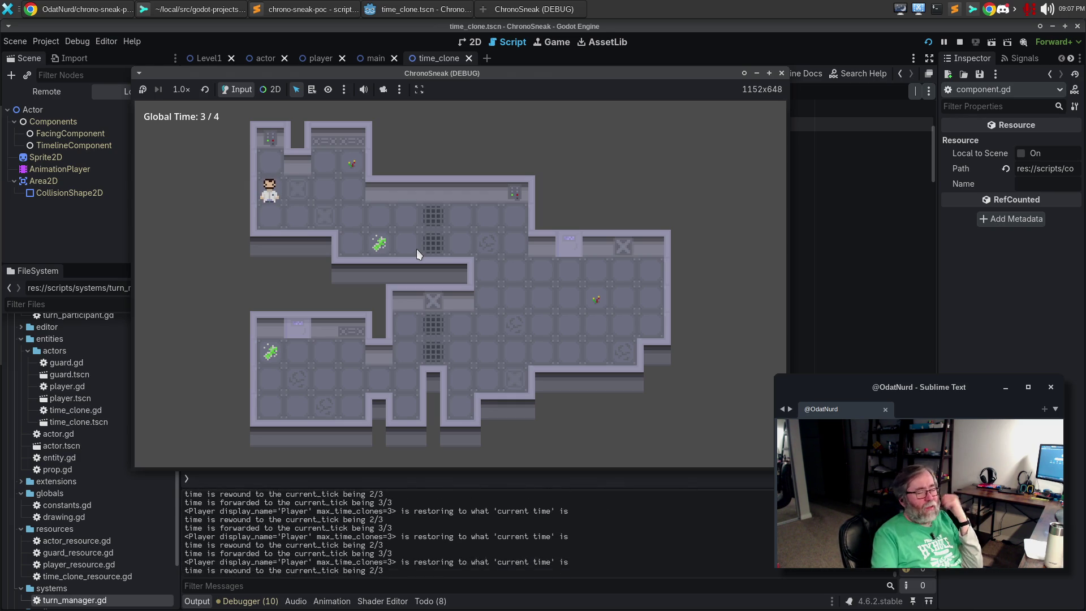
pyautogui.press('f')
pyautogui.press('r')
pyautogui.press('r')
pyautogui.press('r')
pyautogui.press('r')
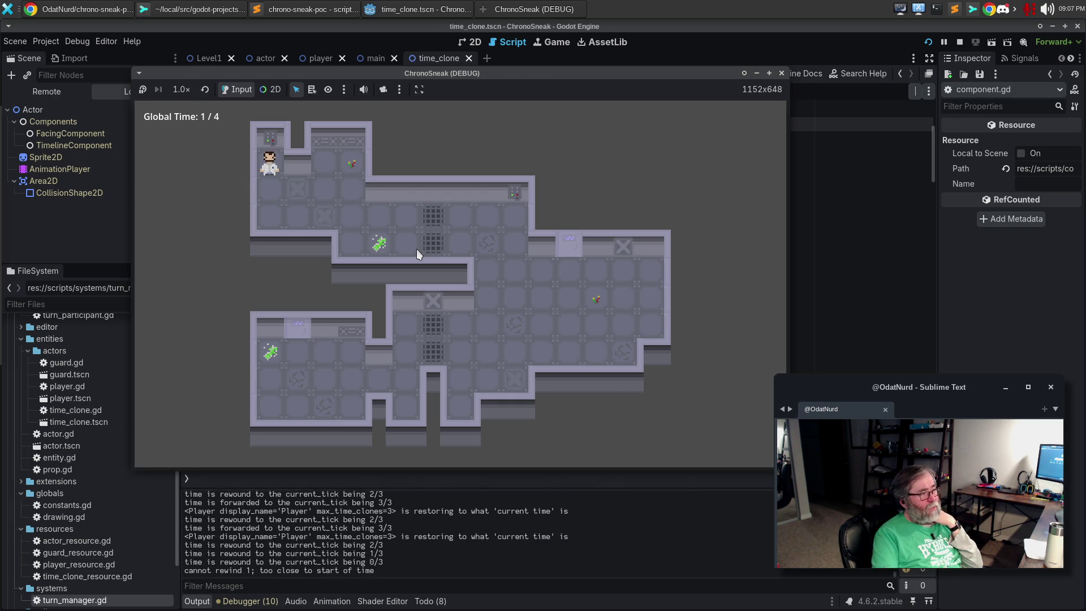
# Step: Branch by walking the player down and right to tick 9, then rewind four ticks to 5/9
pyautogui.press('Down')
pyautogui.press('Right')
pyautogui.press('Right')
pyautogui.press('Right')
pyautogui.press('Right')
pyautogui.press('Right')
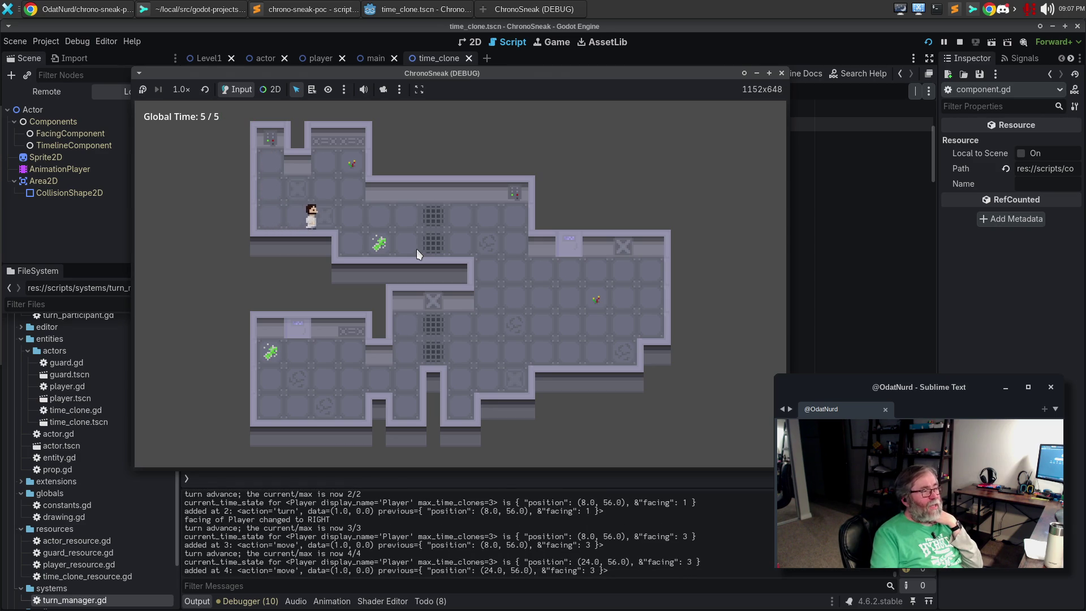
pyautogui.press('r')
pyautogui.press('r')
pyautogui.press('r')
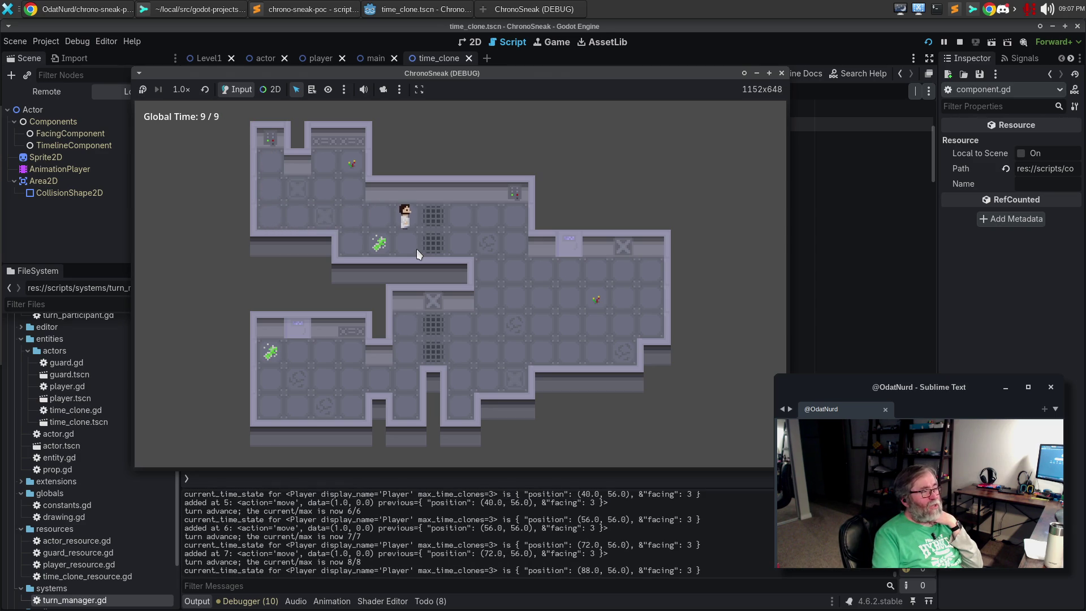
pyautogui.press('f')
pyautogui.press('f')
pyautogui.press('f')
pyautogui.press('f')
pyautogui.press('r')
pyautogui.press('r')
pyautogui.press('r')
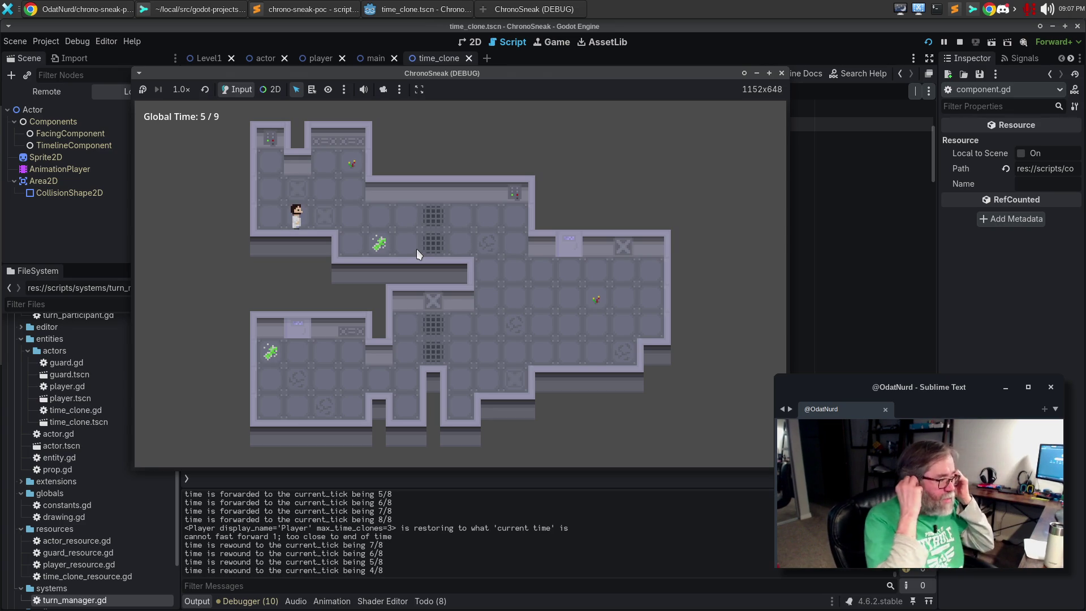
# Step: Branch right at tick 4, rewind to tick 7 to spawn a clone, step down, then rewind to tick 6
pyautogui.press('Right')
pyautogui.press('Right')
pyautogui.press('Right')
pyautogui.press('Right')
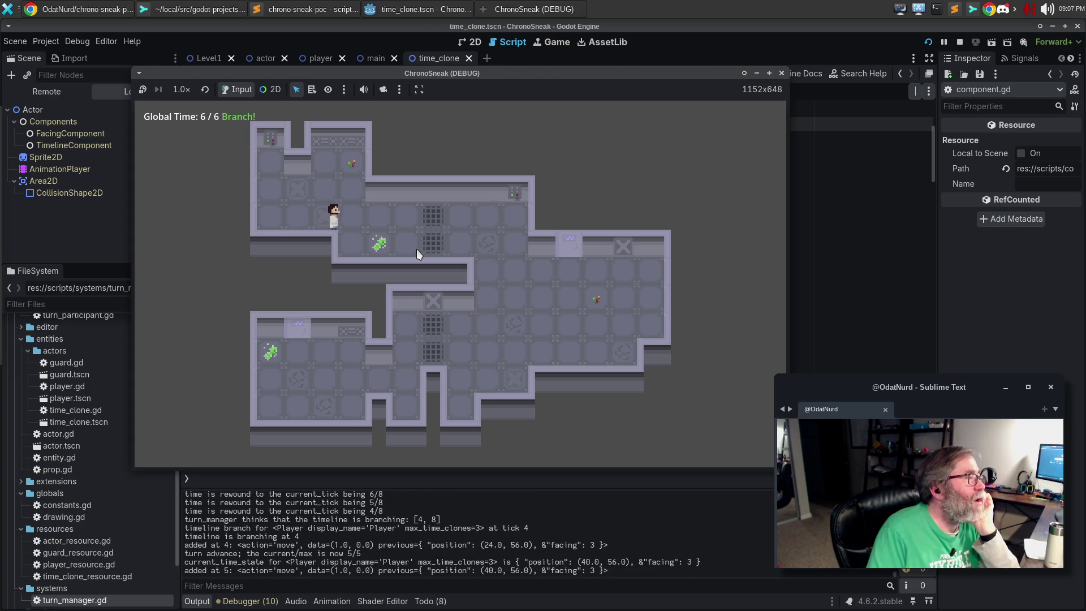
pyautogui.press('Right')
pyautogui.press('Right')
pyautogui.press('z')
pyautogui.press('z')
pyautogui.press('z')
pyautogui.press('z')
pyautogui.press('z')
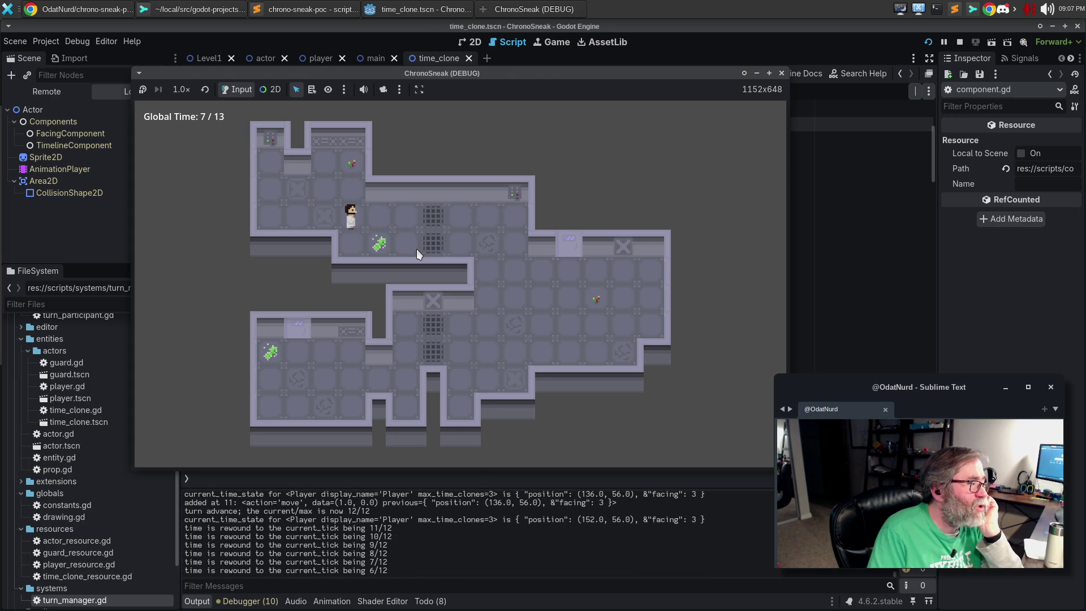
pyautogui.press('c')
pyautogui.press('Down')
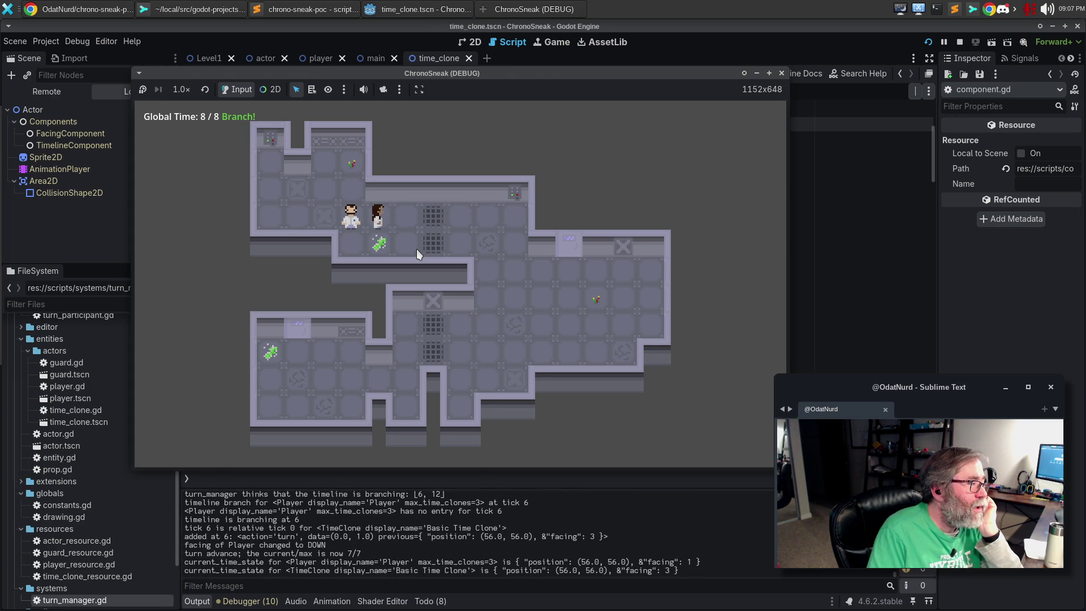
pyautogui.press('Down')
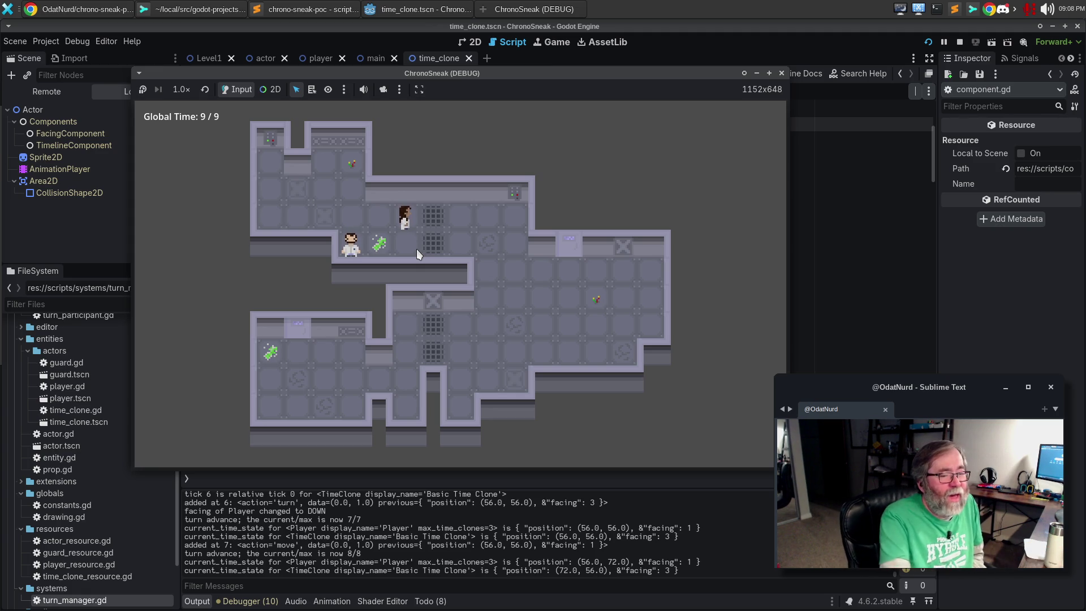
pyautogui.press('z')
pyautogui.press('z')
pyautogui.press('z')
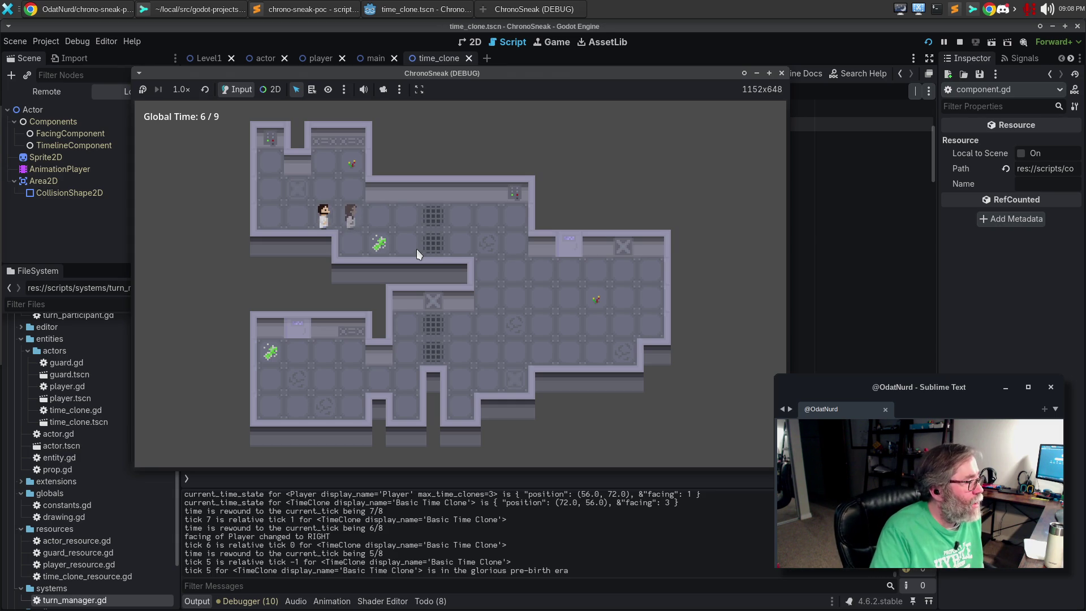
# Step: Fast forward, branch down again and turn up, advancing to Global Time 13/13 as the clone disappears
pyautogui.press('e')
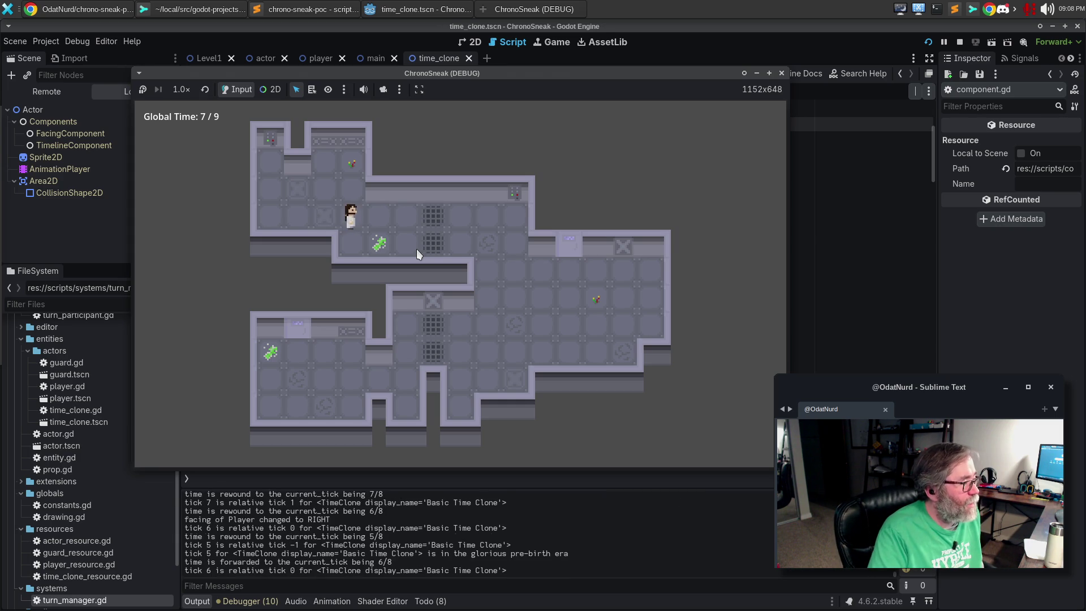
pyautogui.press('Down')
pyautogui.press('Down')
pyautogui.press('Up')
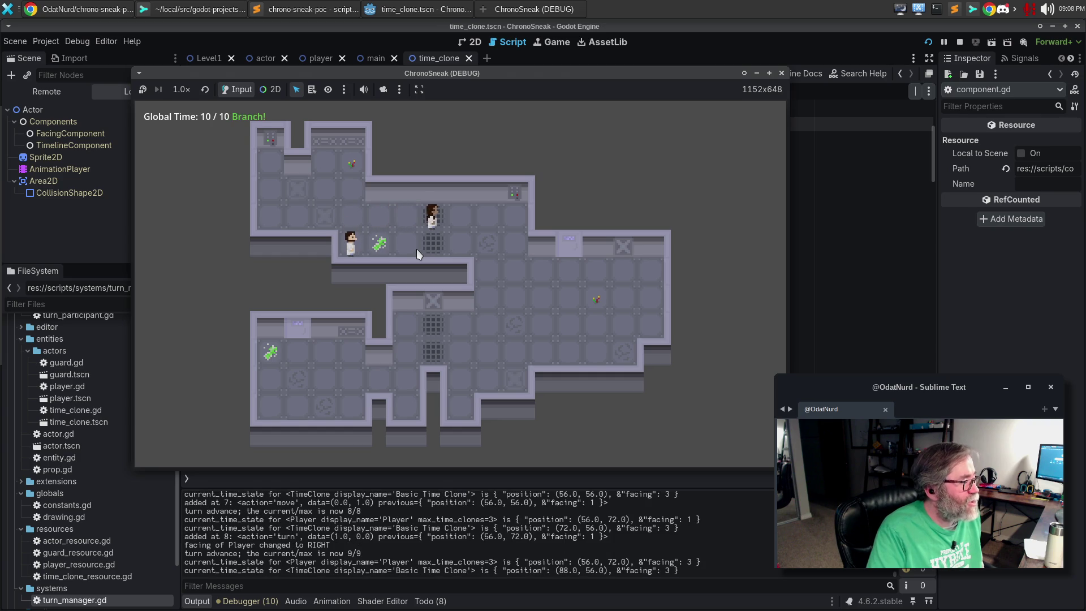
pyautogui.press('Right')
pyautogui.press('e')
pyautogui.press('Up')
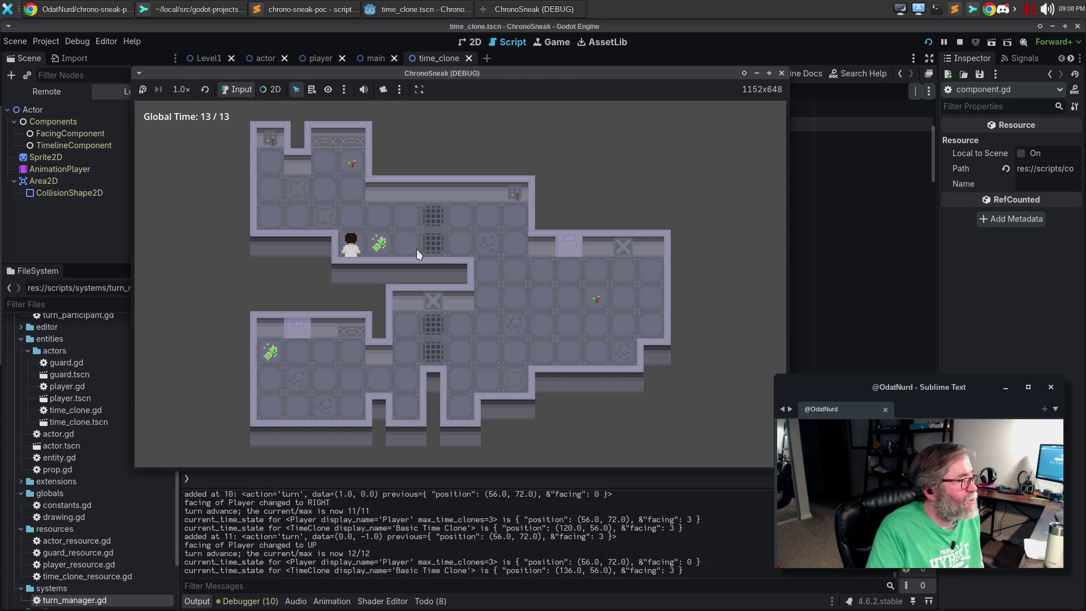